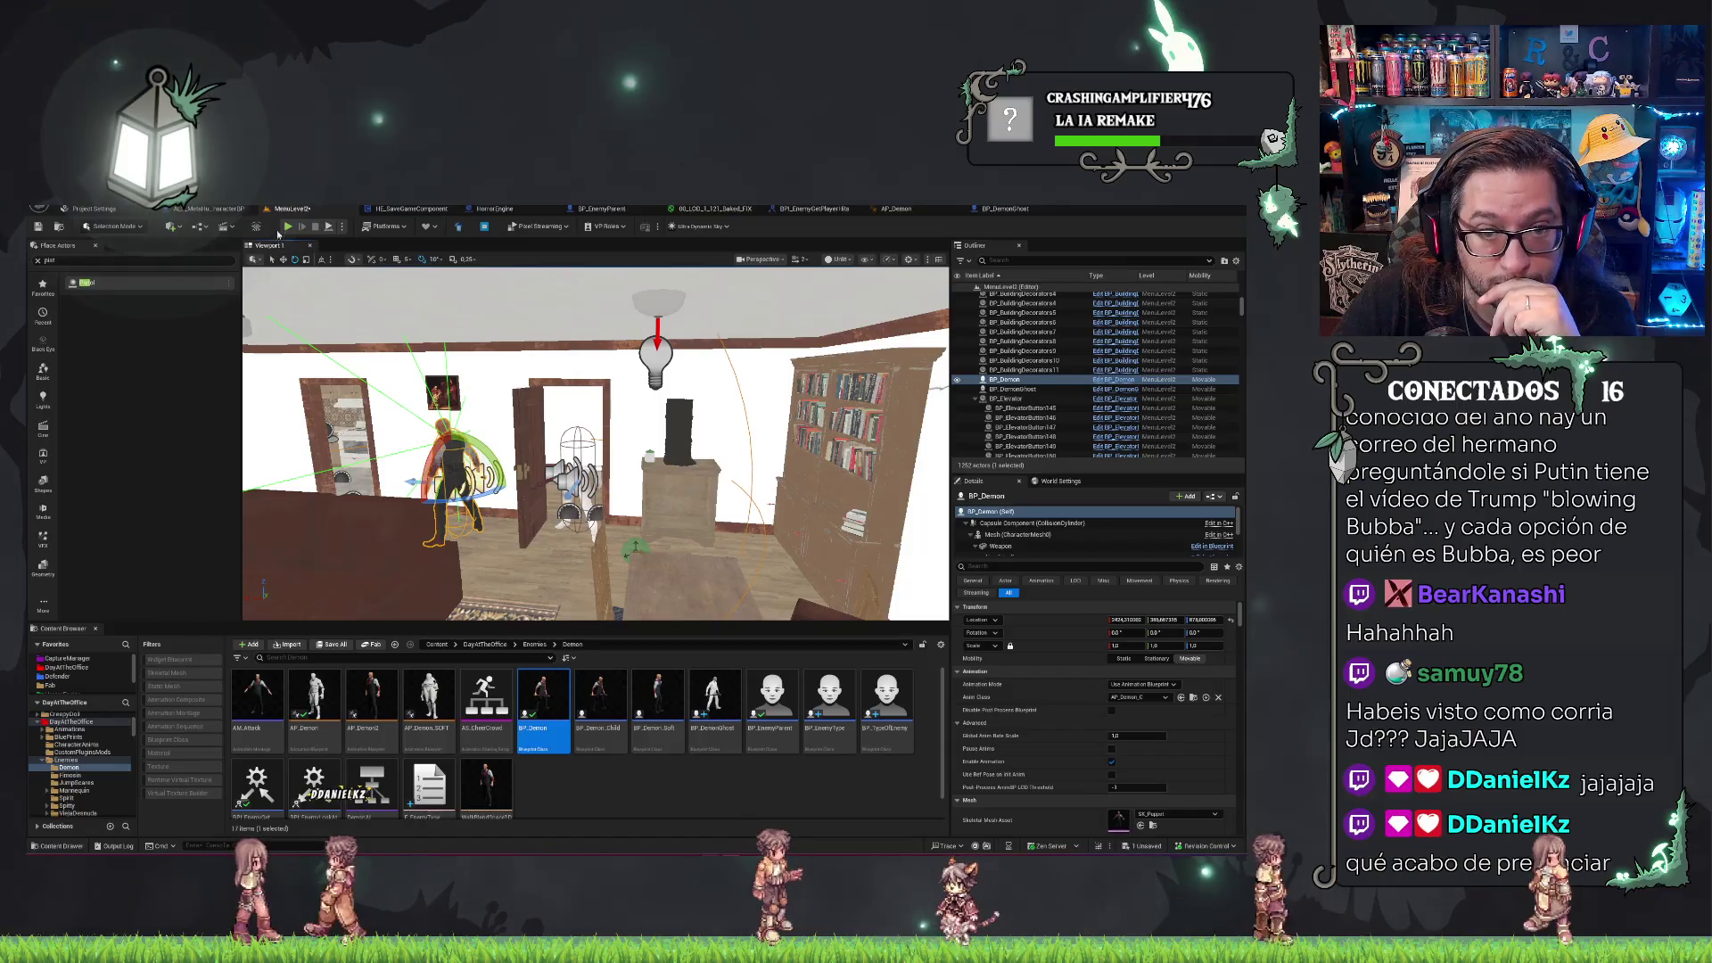
Run a quick play test, then frame the BP_Demon actor in the viewport.
key(alt+p)
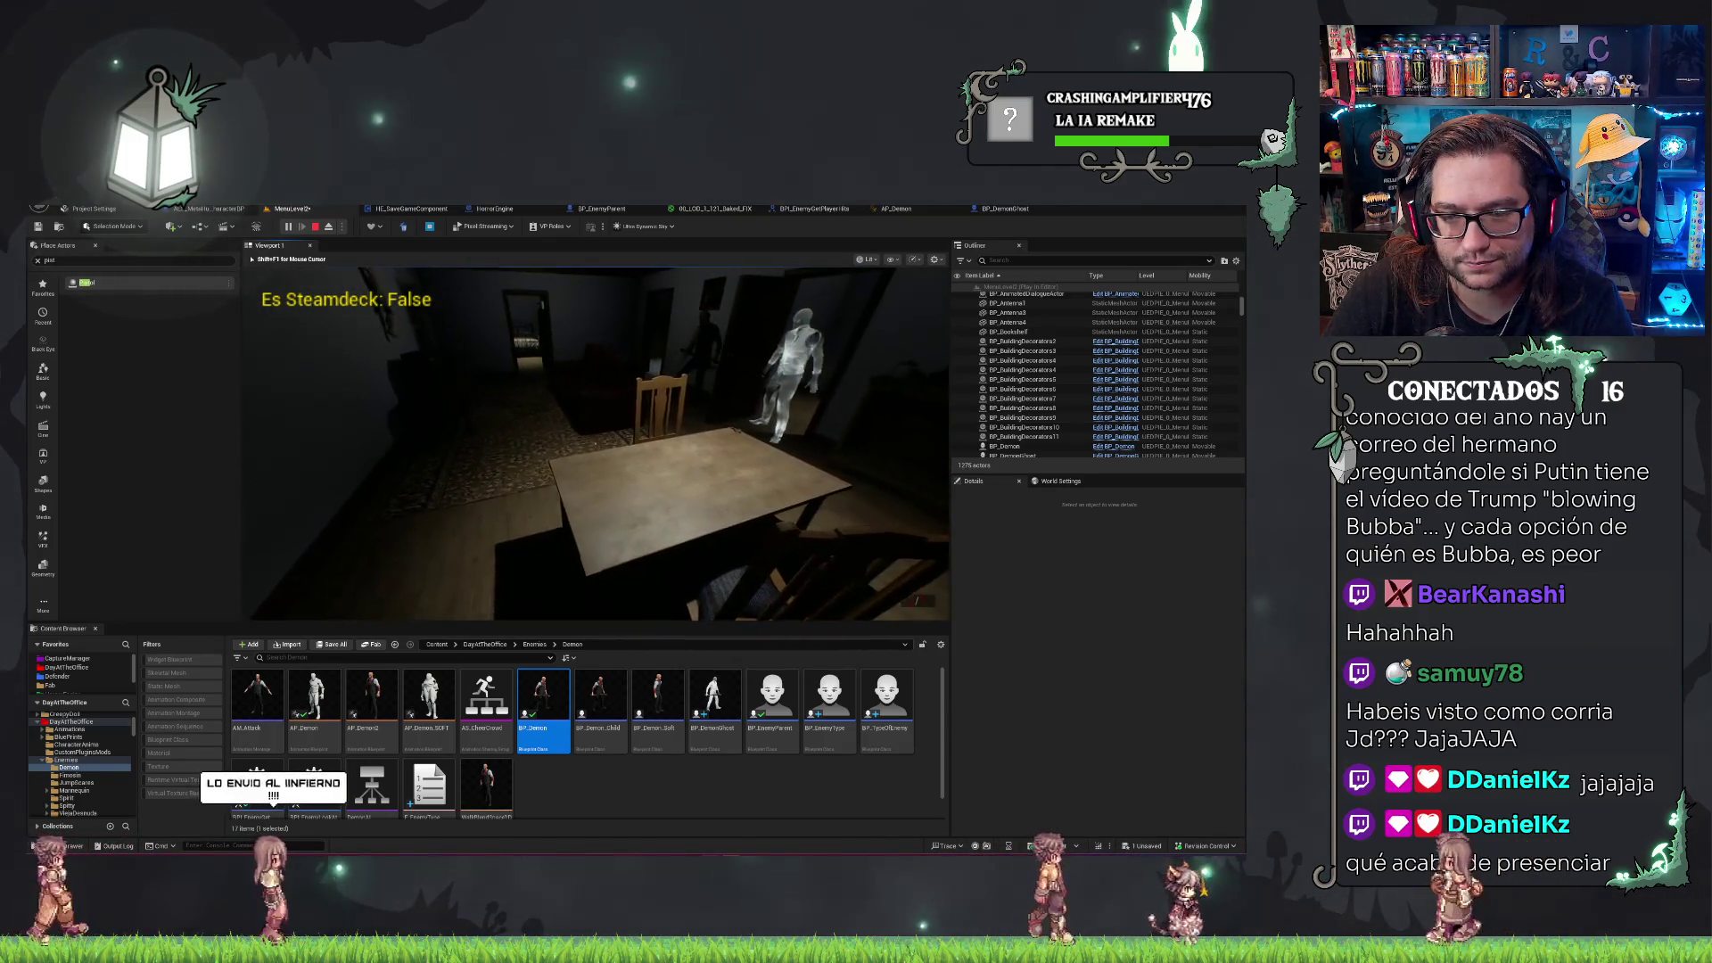
key(Escape)
key(f)
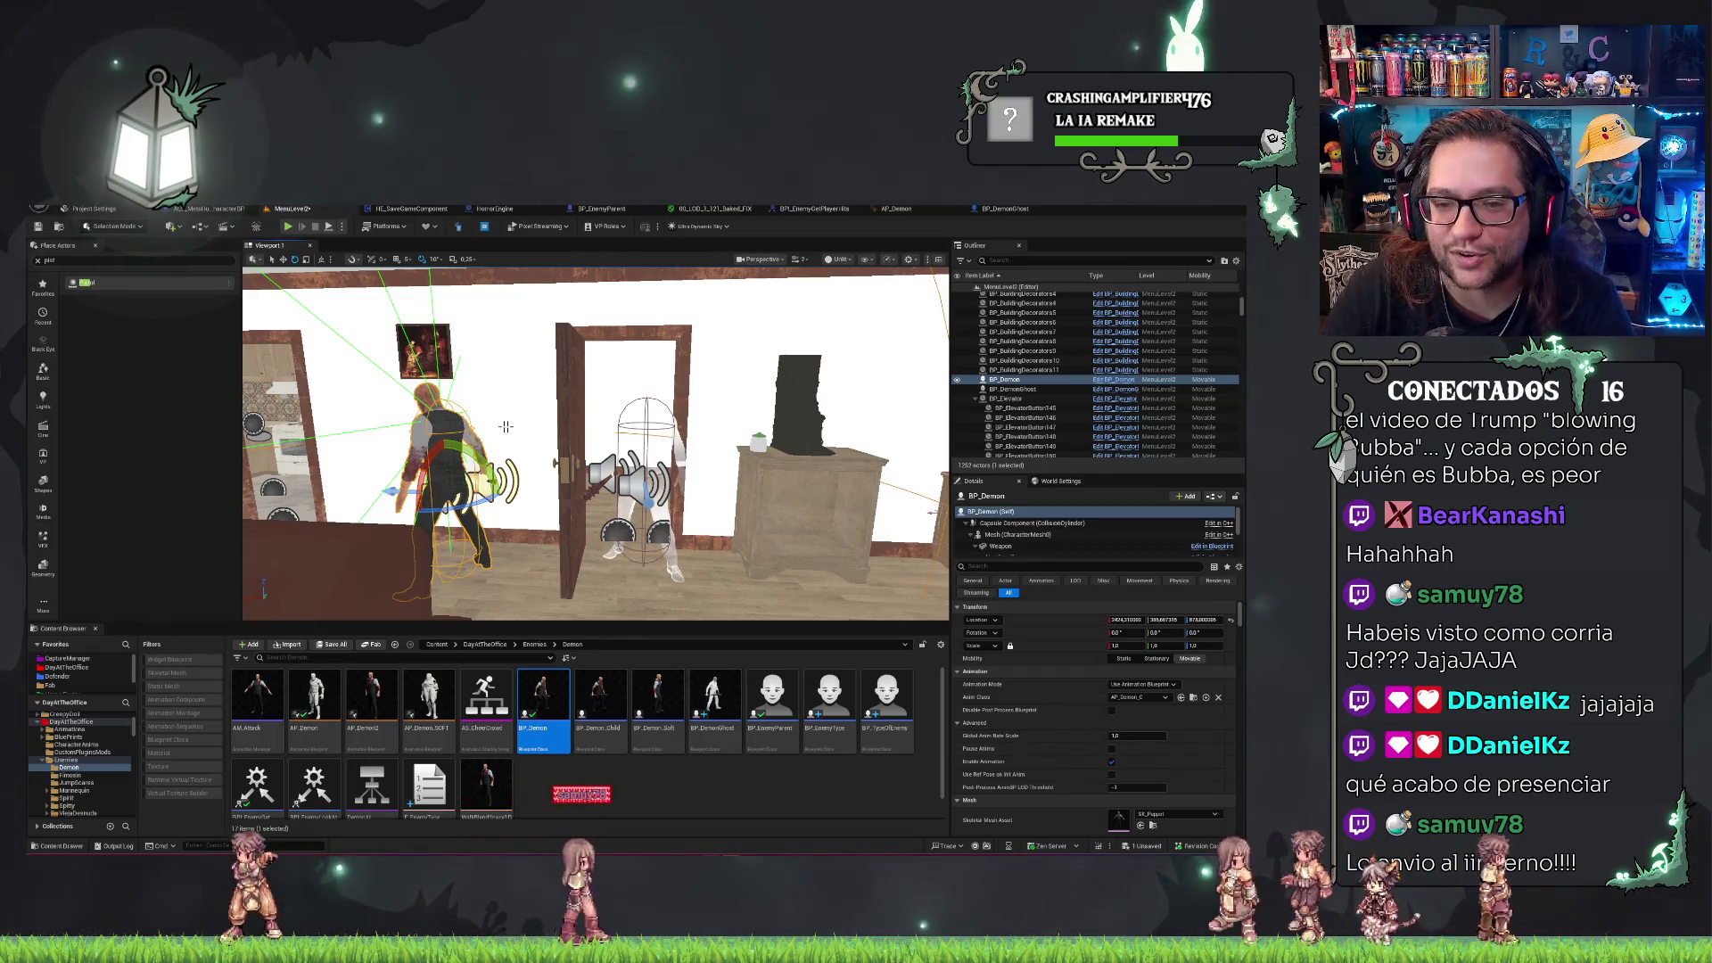
mouse_move(539, 726)
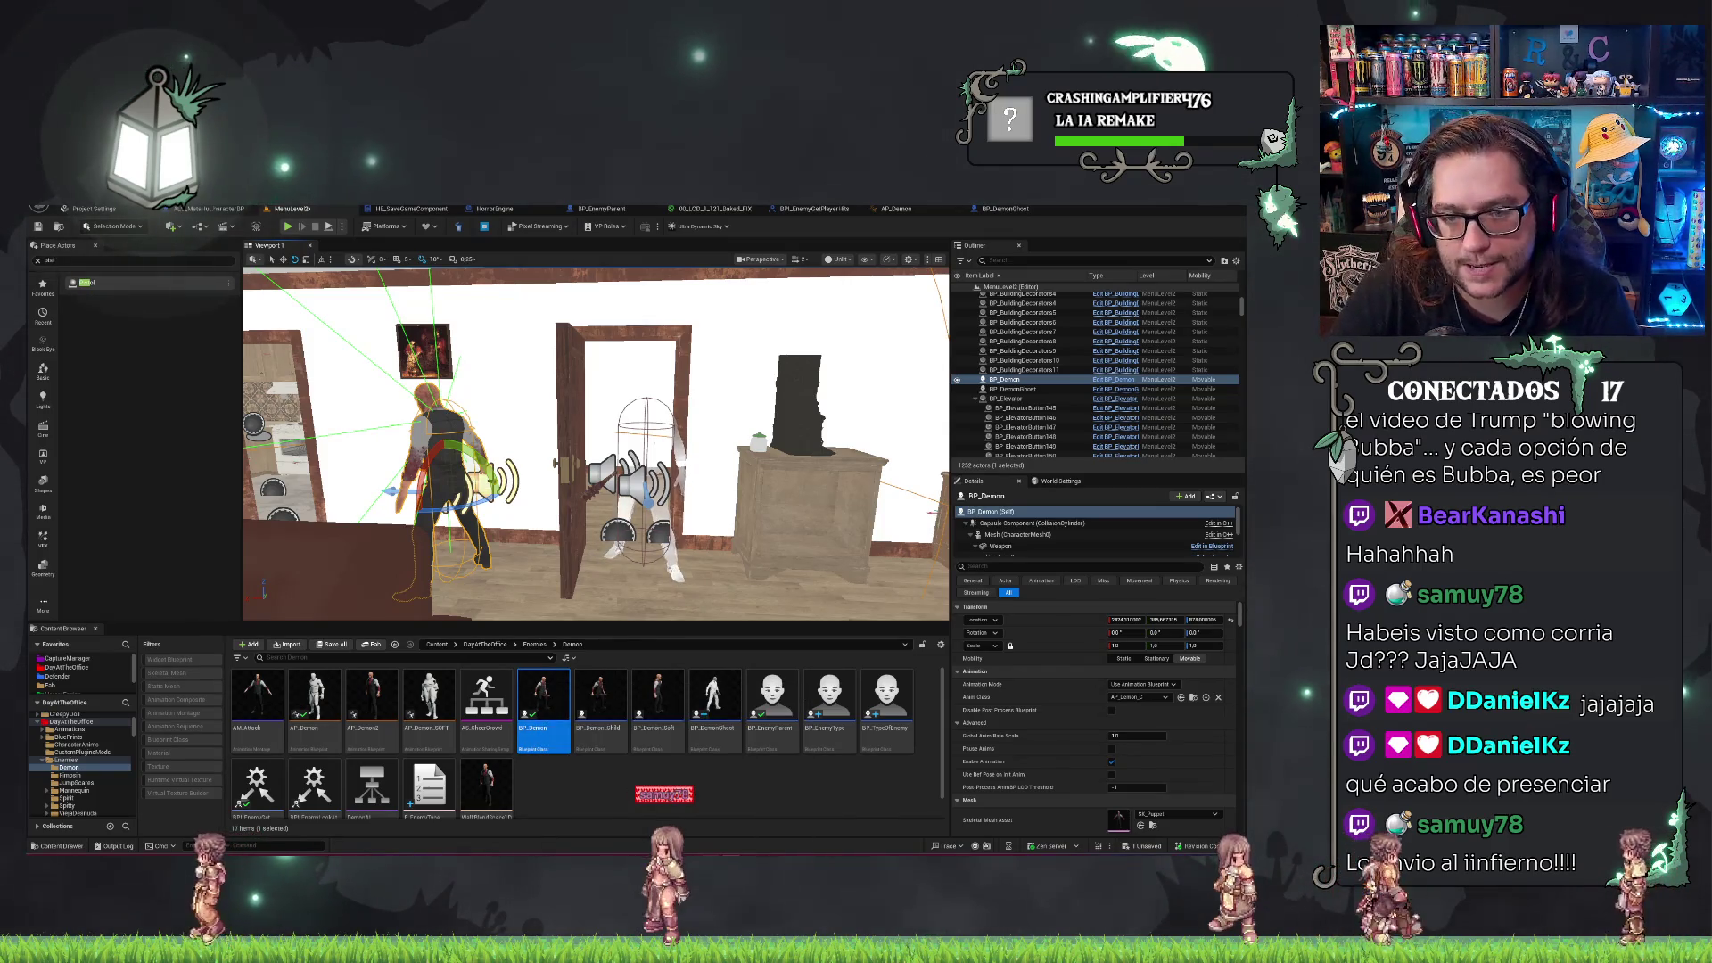
key(f)
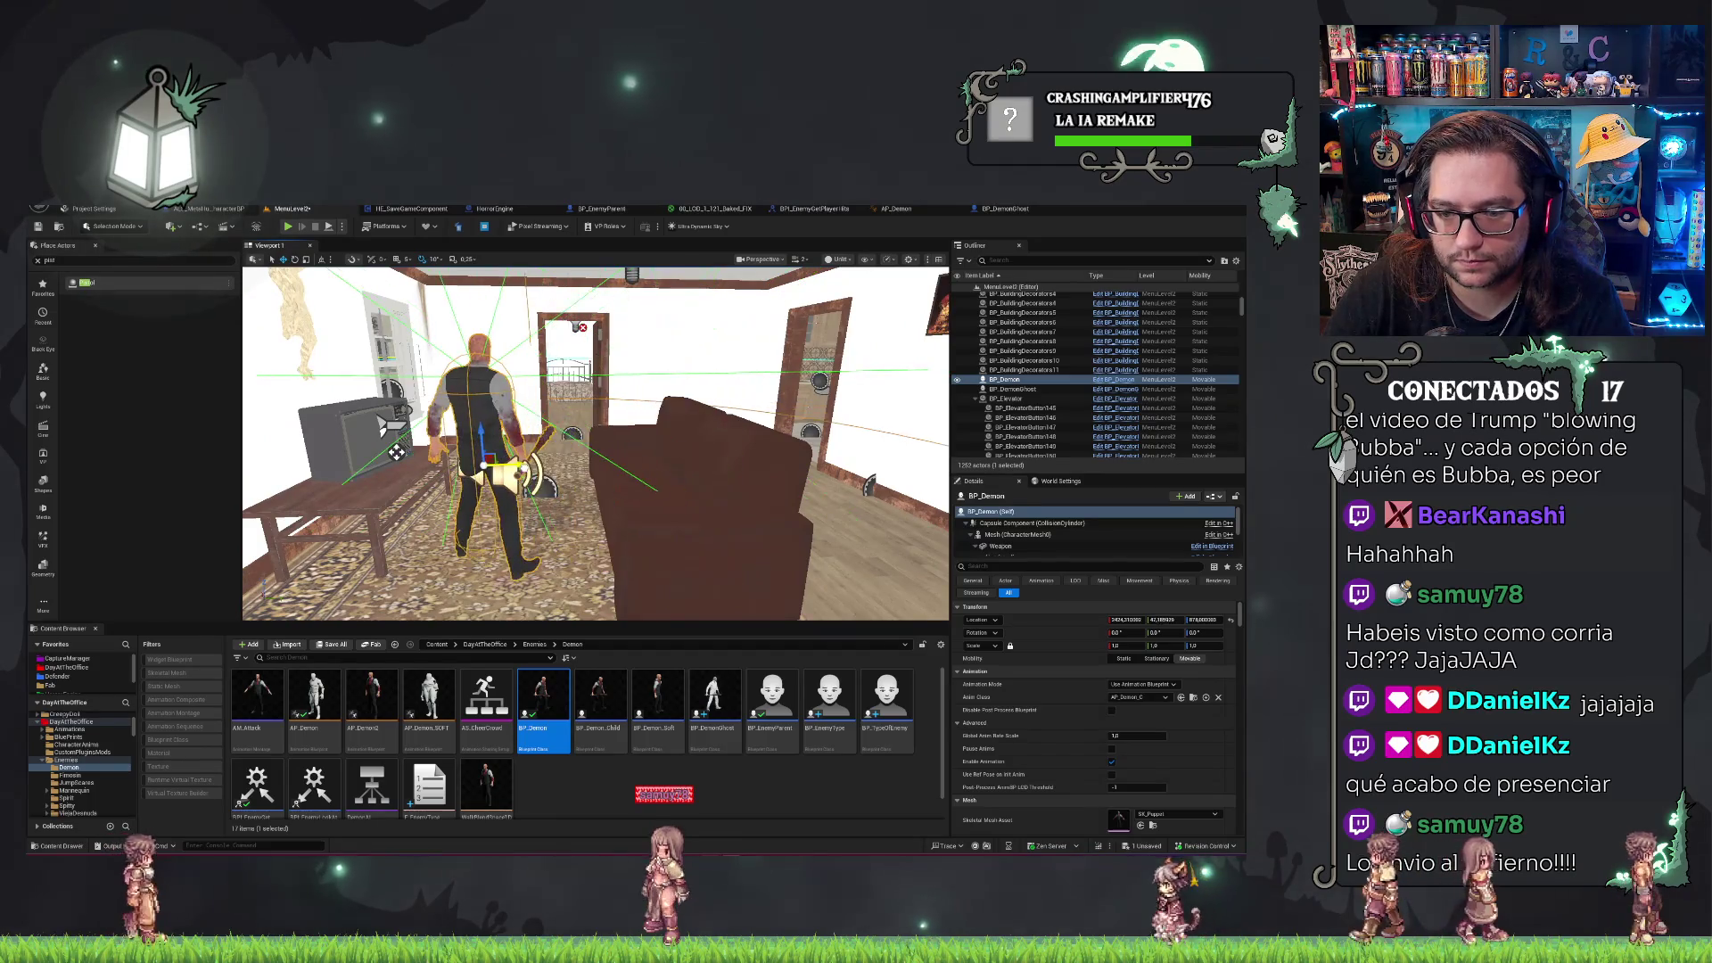
Start a new game in Play-in-Editor, shoot the demon repeatedly, then stop.
click(287, 230)
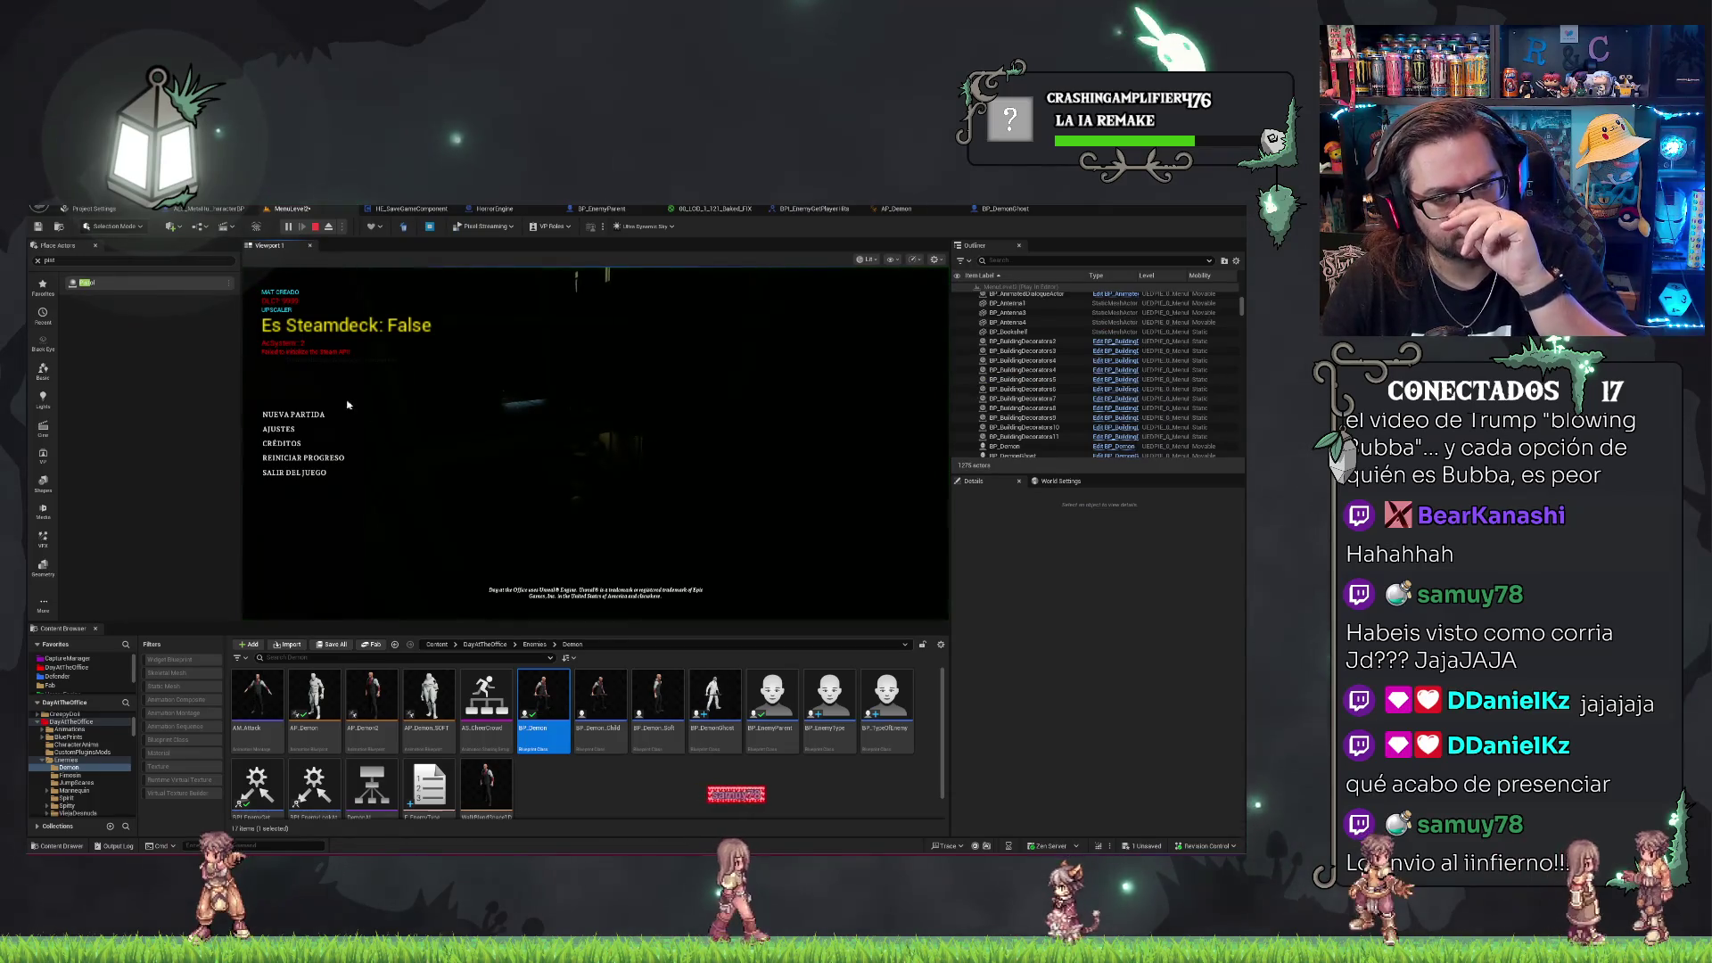
click(312, 413)
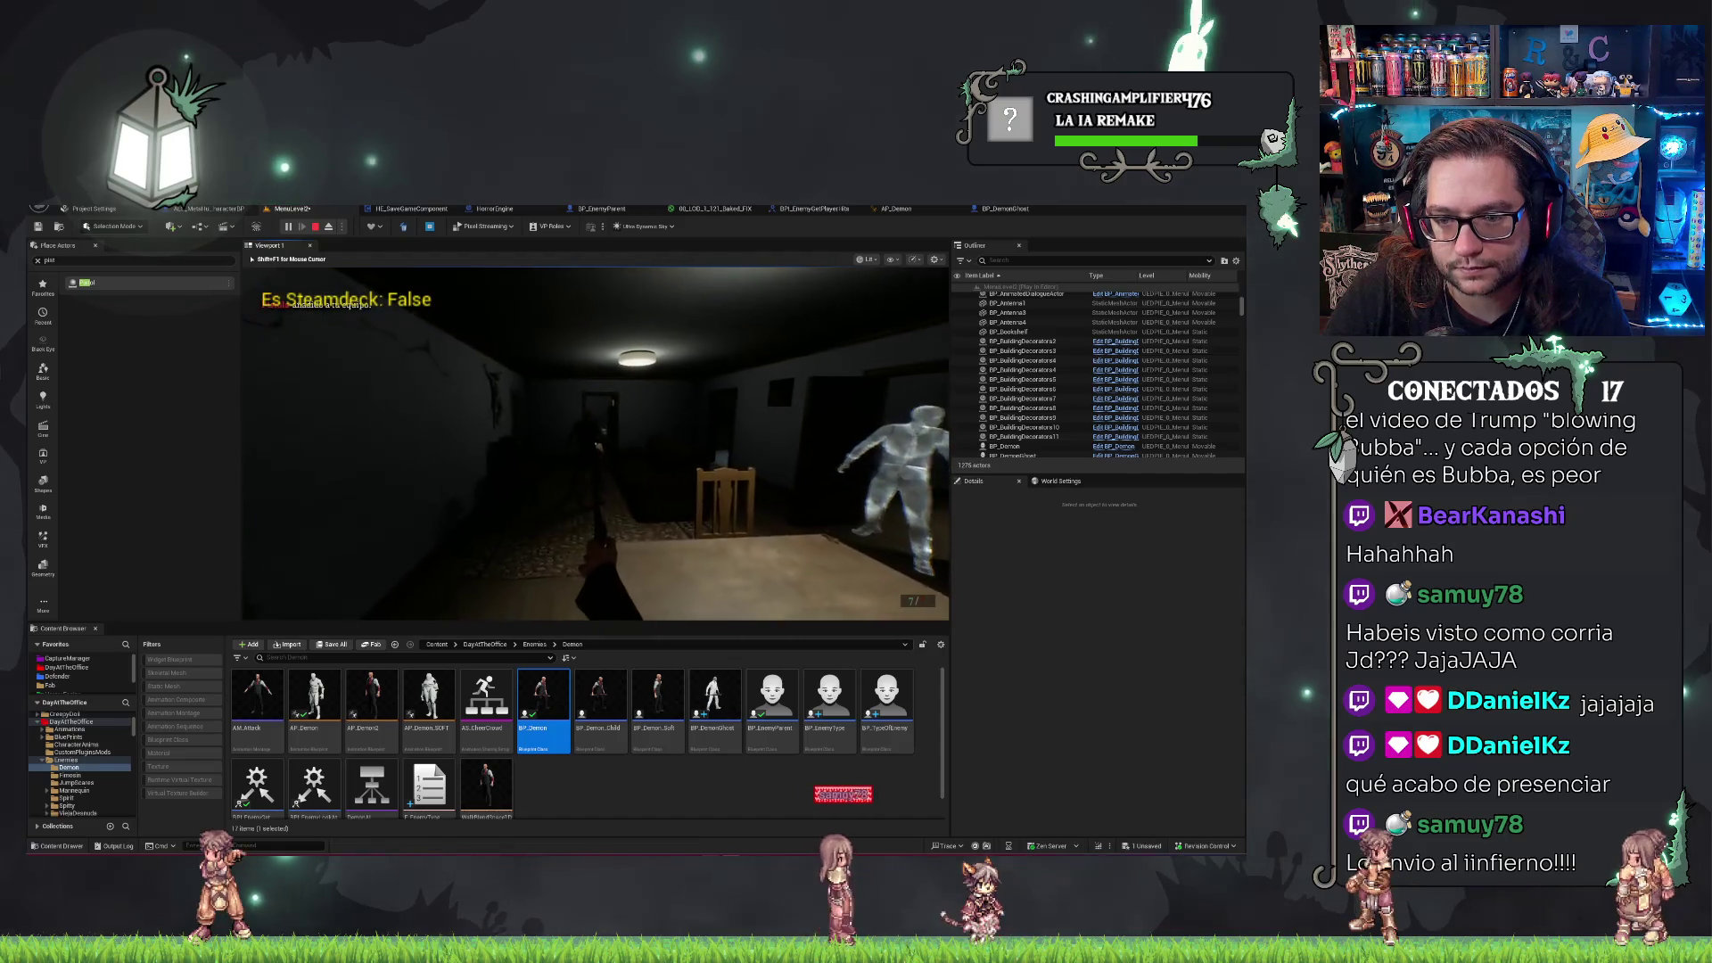
click(596, 442)
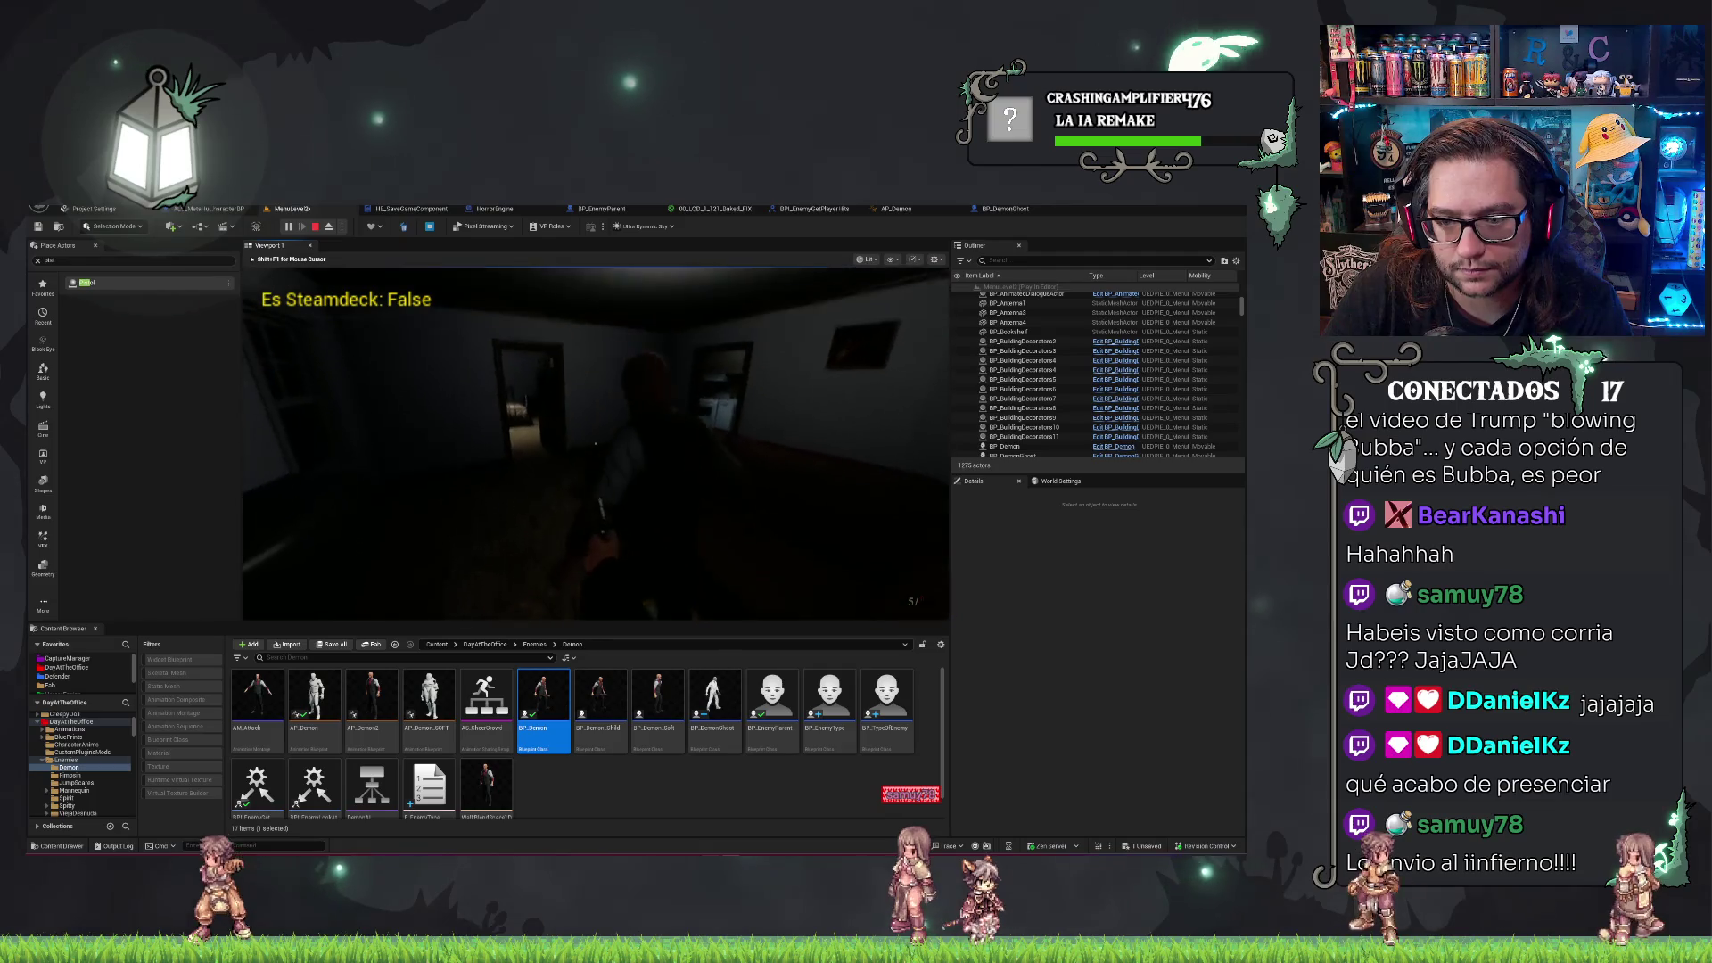
click(595, 442)
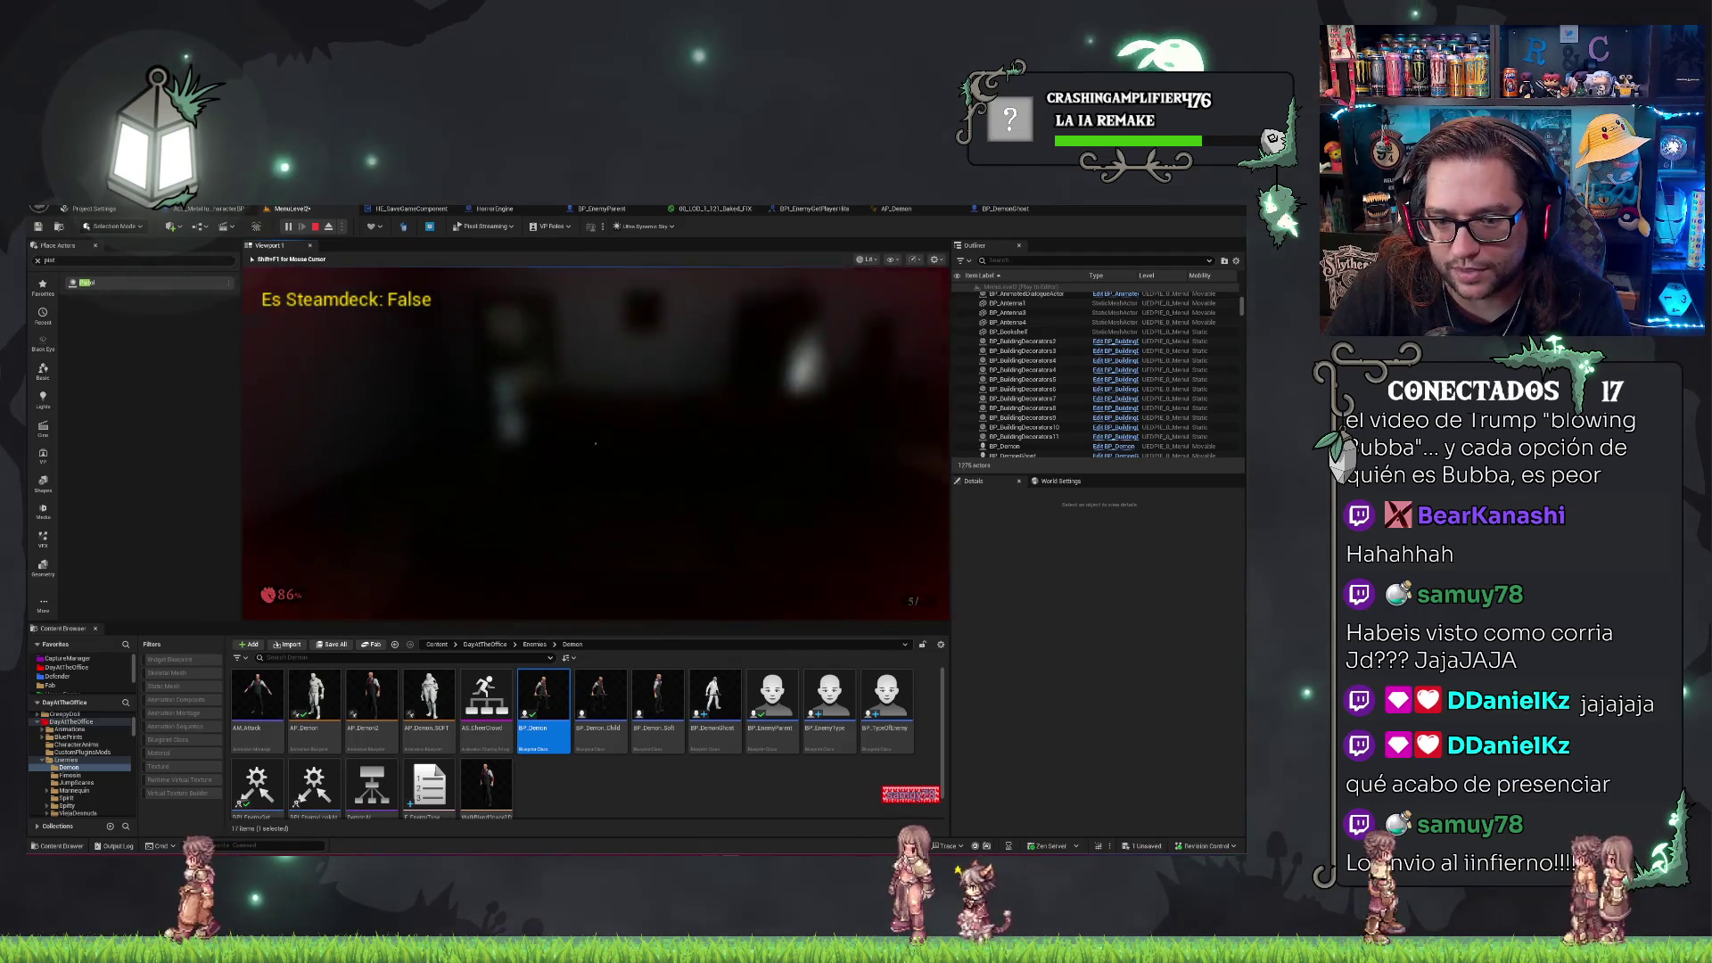
click(595, 442)
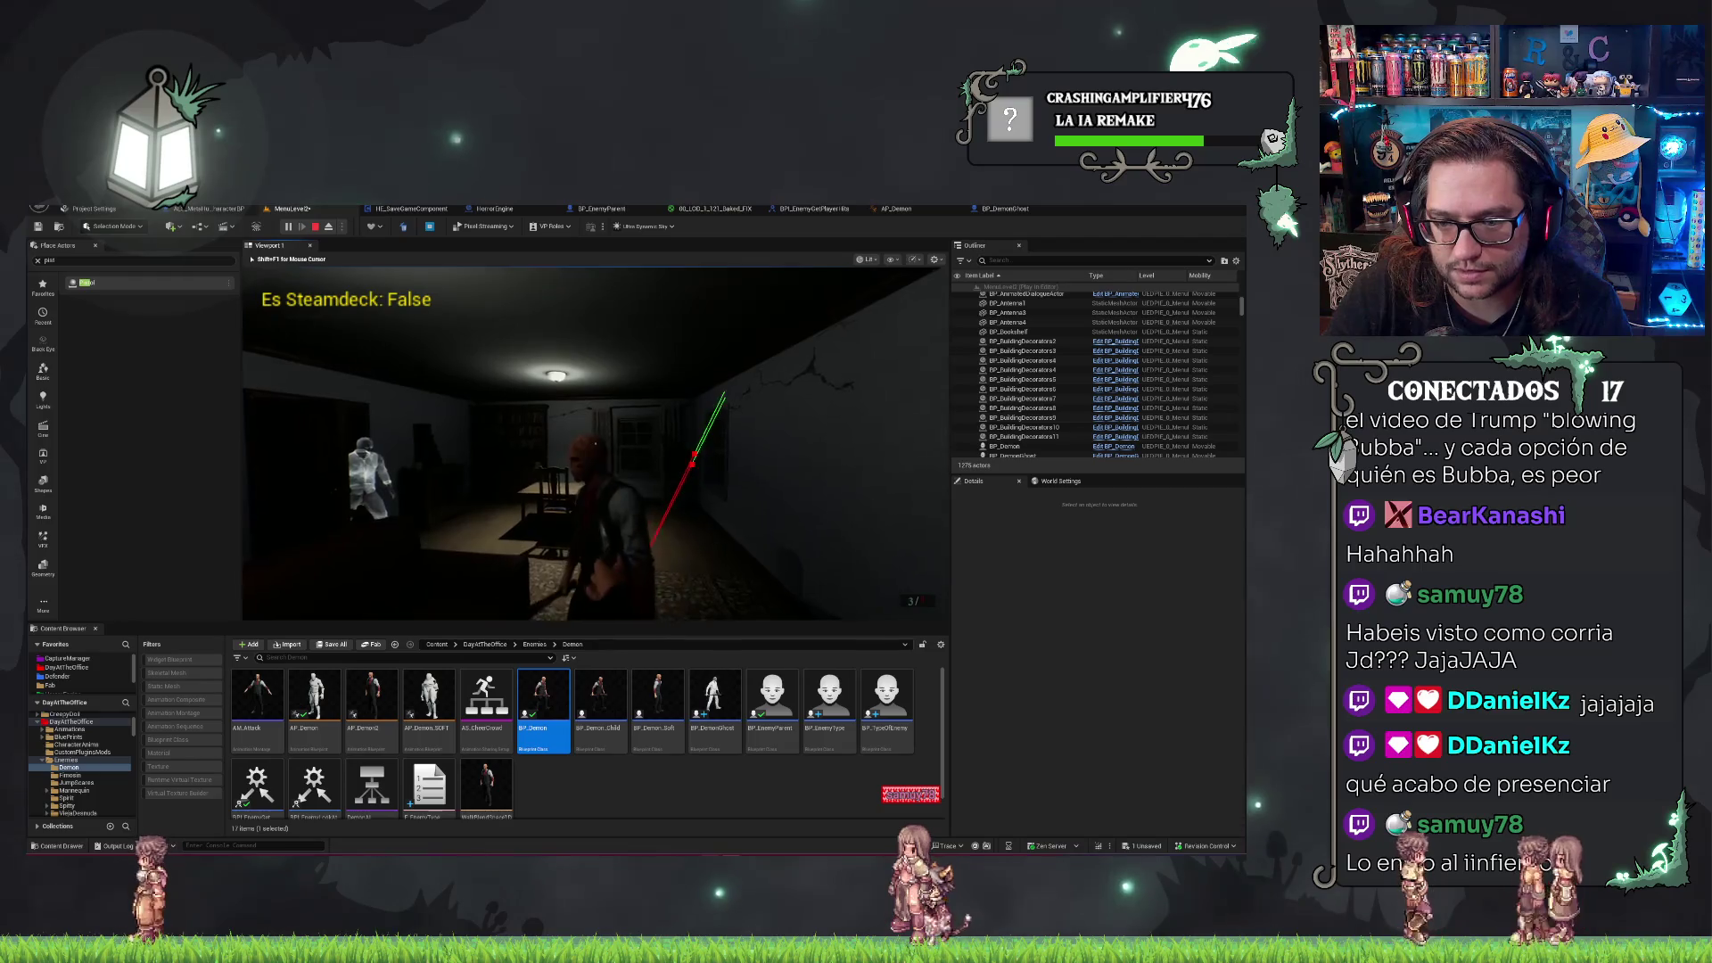
click(596, 442)
click(595, 442)
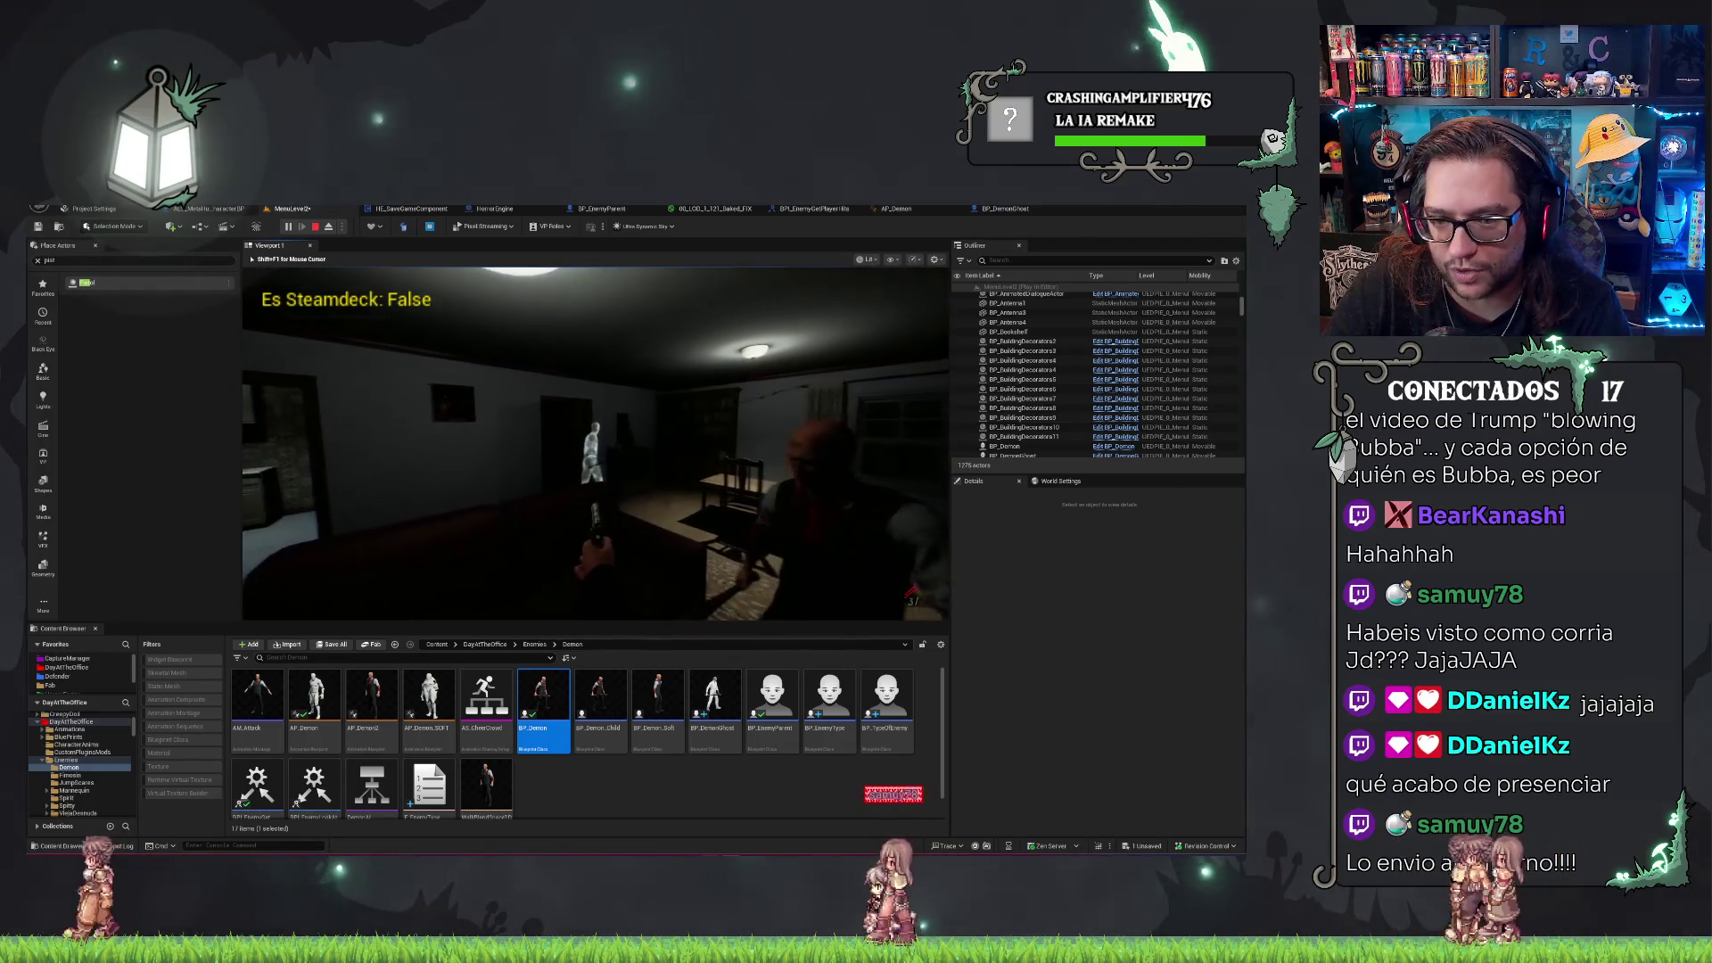
click(596, 442)
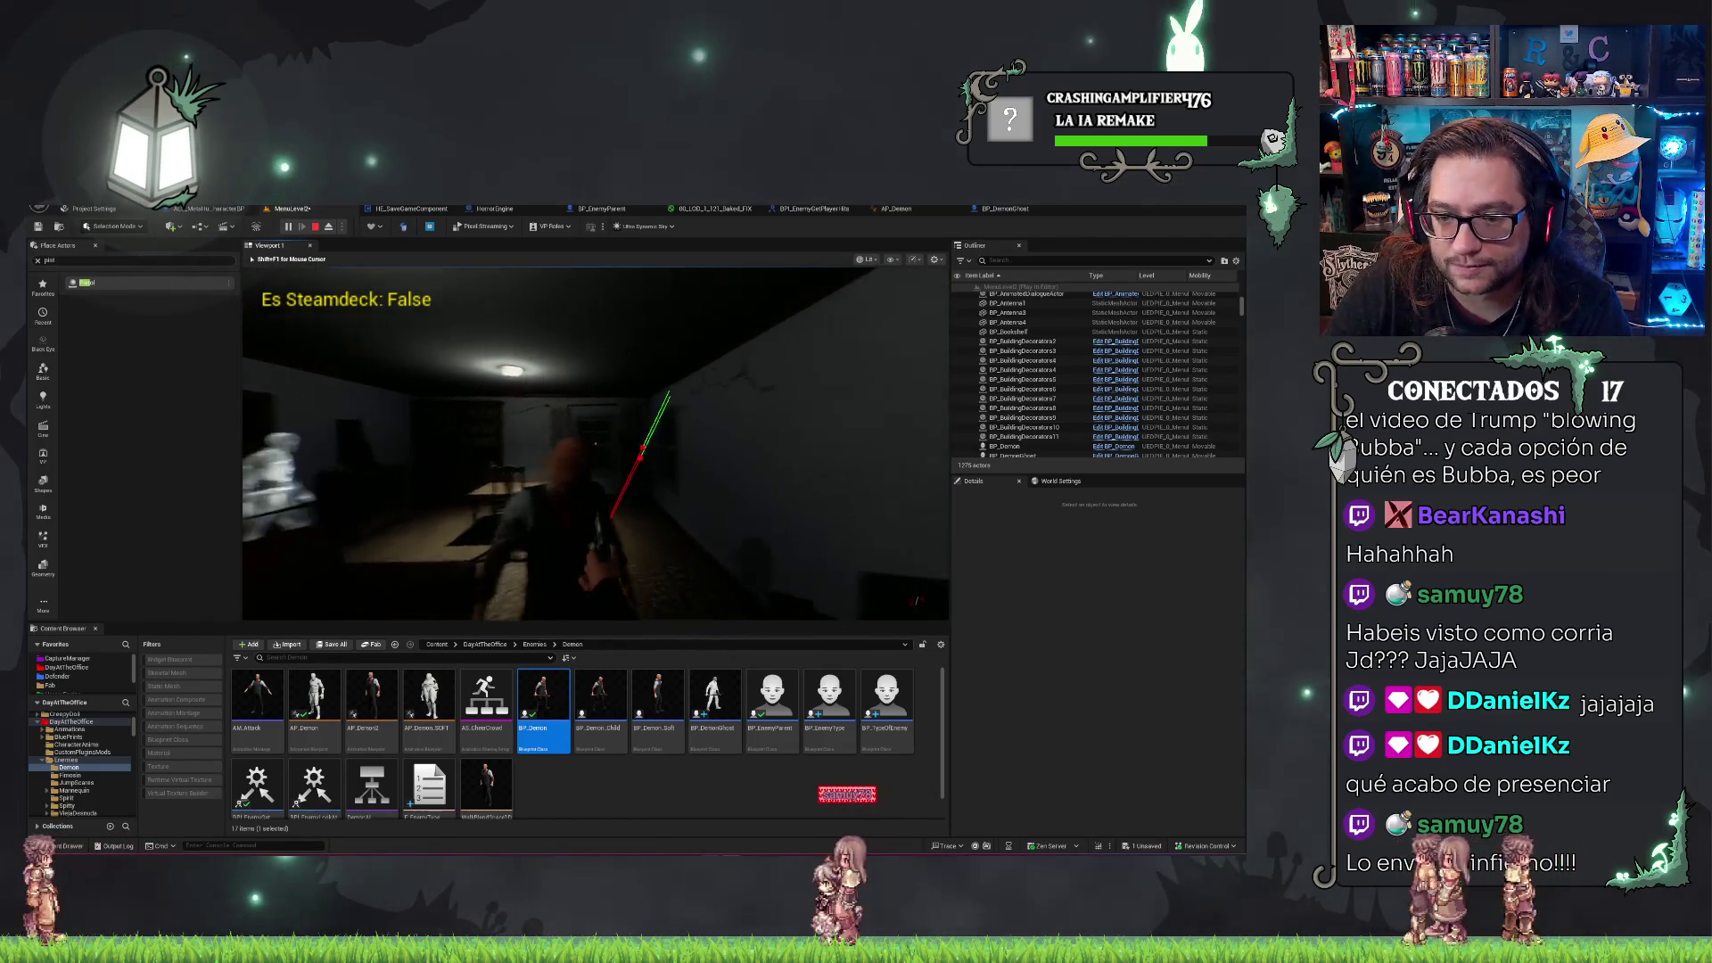
key(Escape)
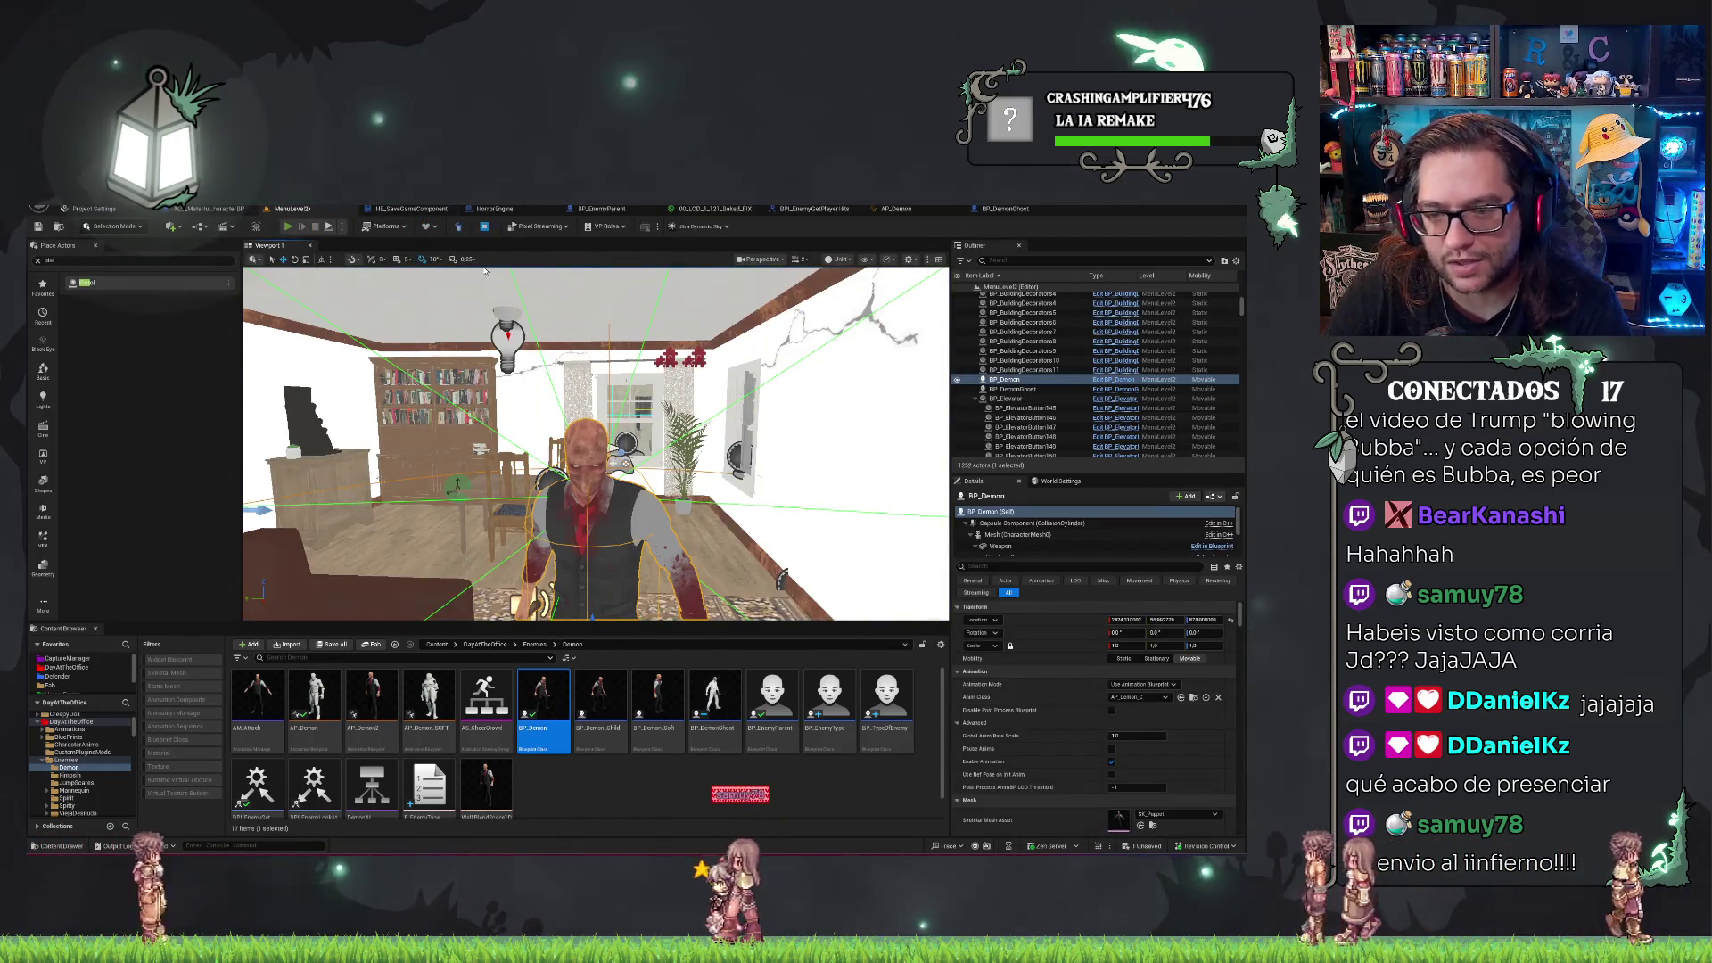
Play-test a new game once more, then exit back to the editor.
click(287, 226)
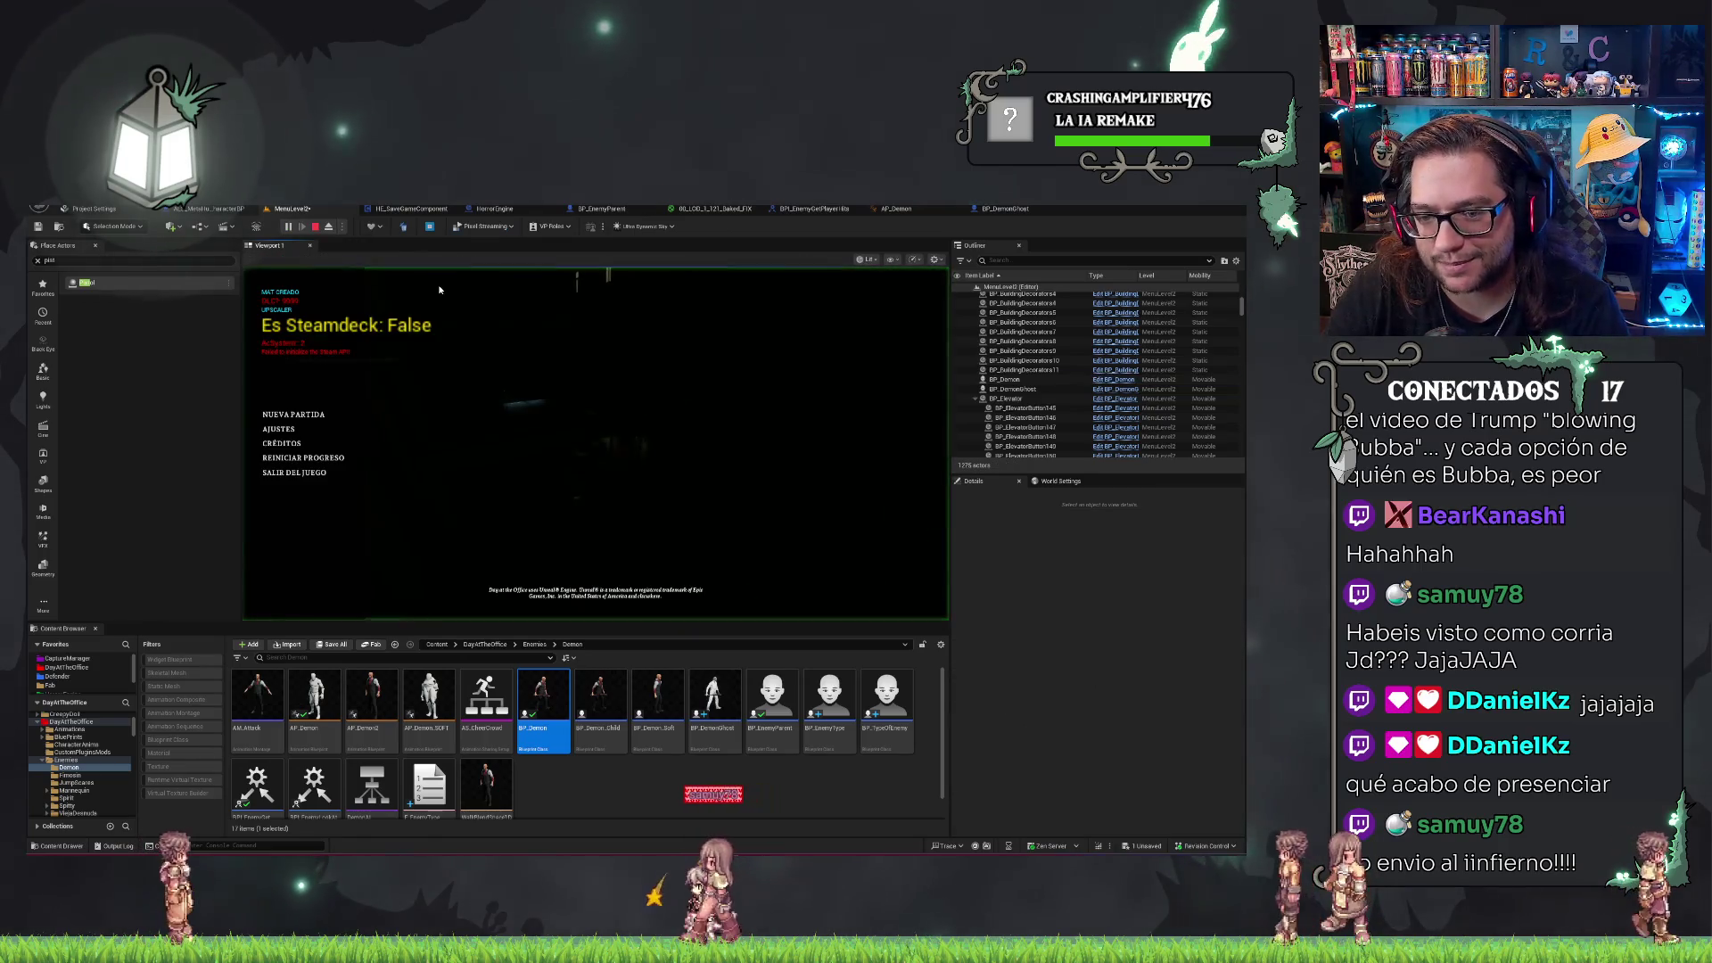
click(290, 414)
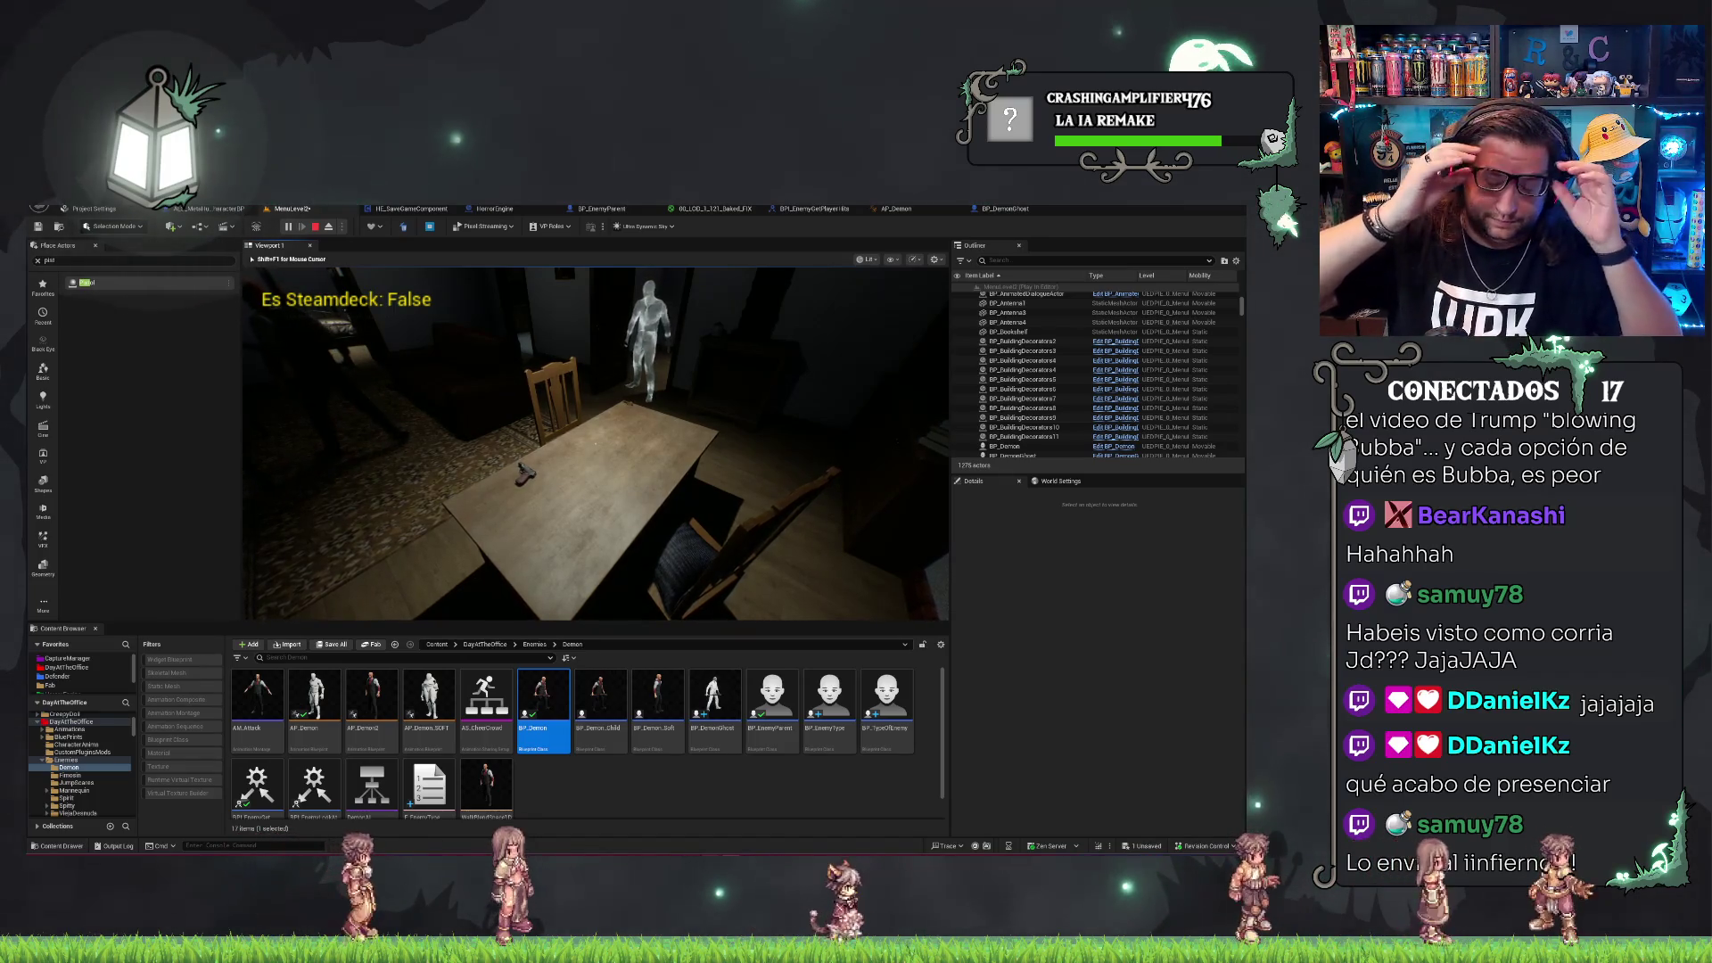
key(Escape)
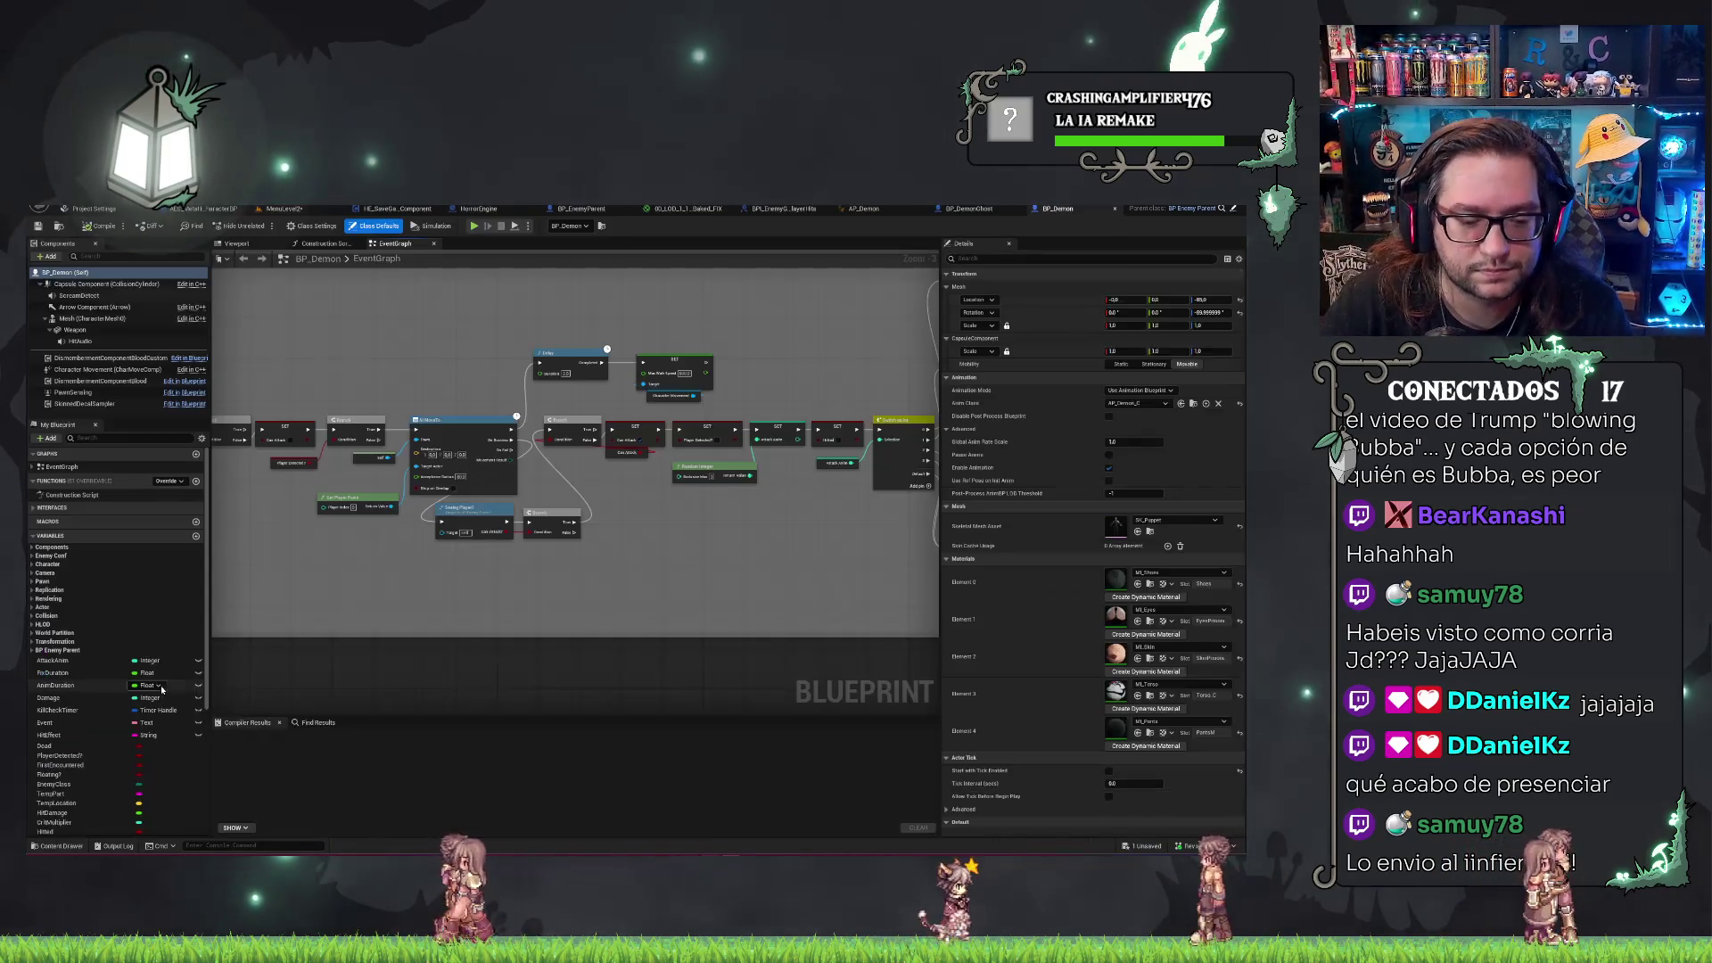
Add Demon as an entry in the EnemyType variable's default value set.
scroll(141, 723, down, 3)
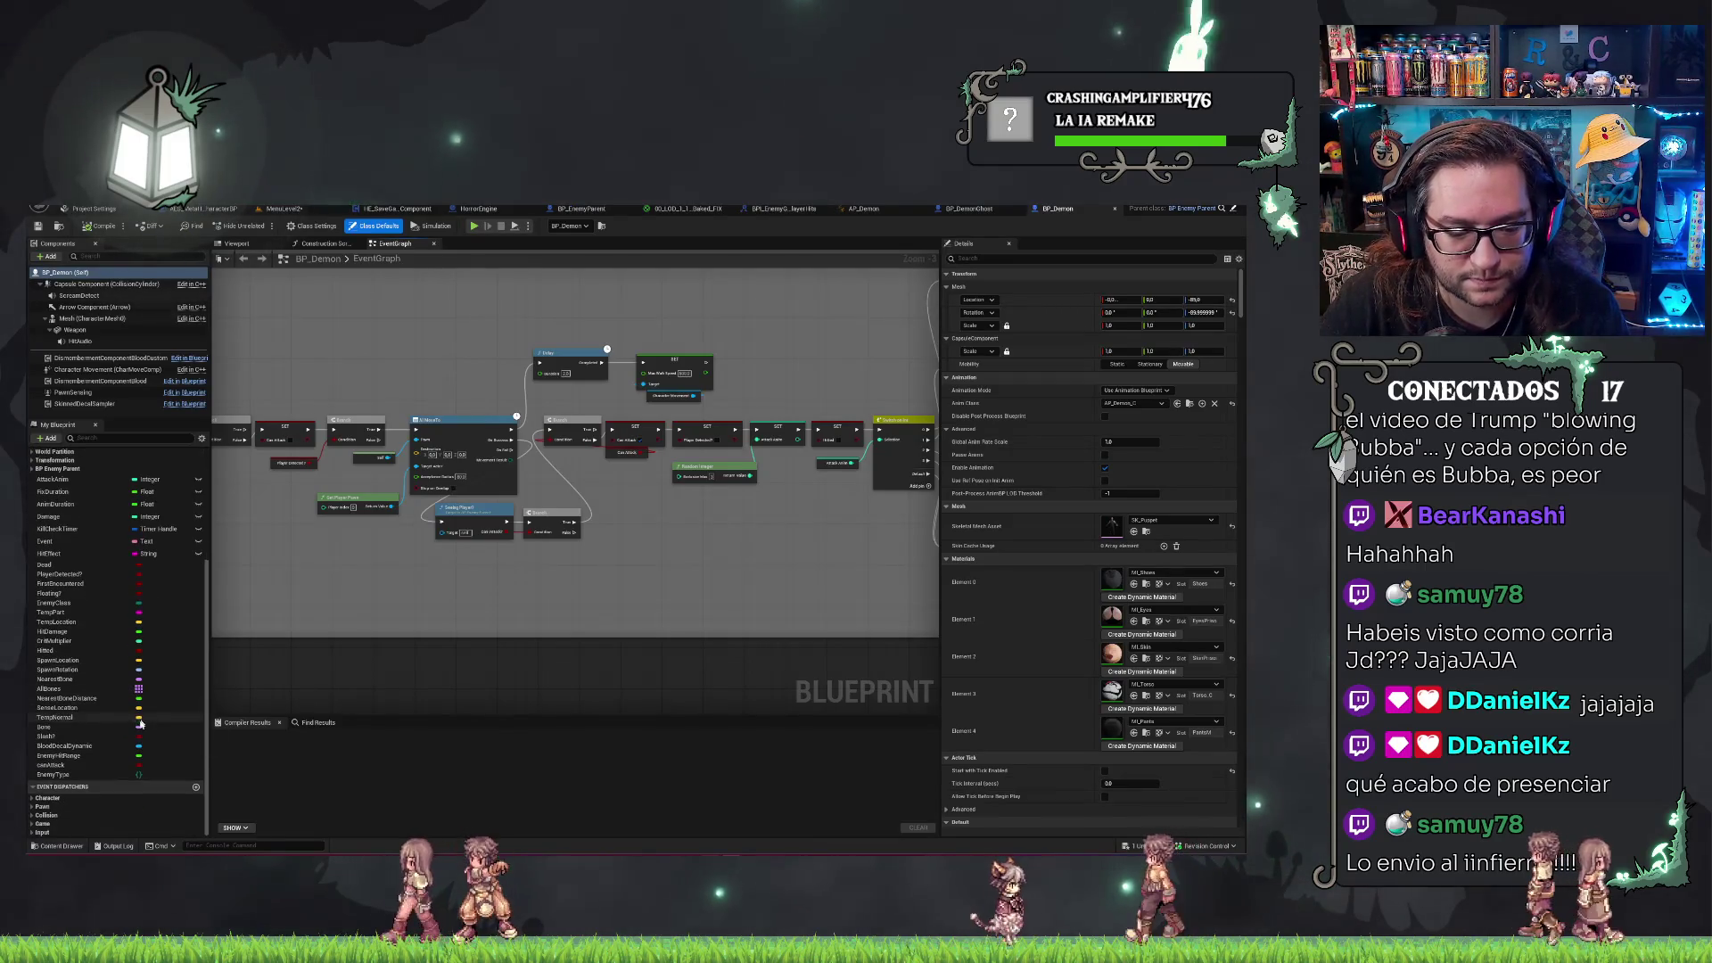
click(93, 776)
click(1167, 558)
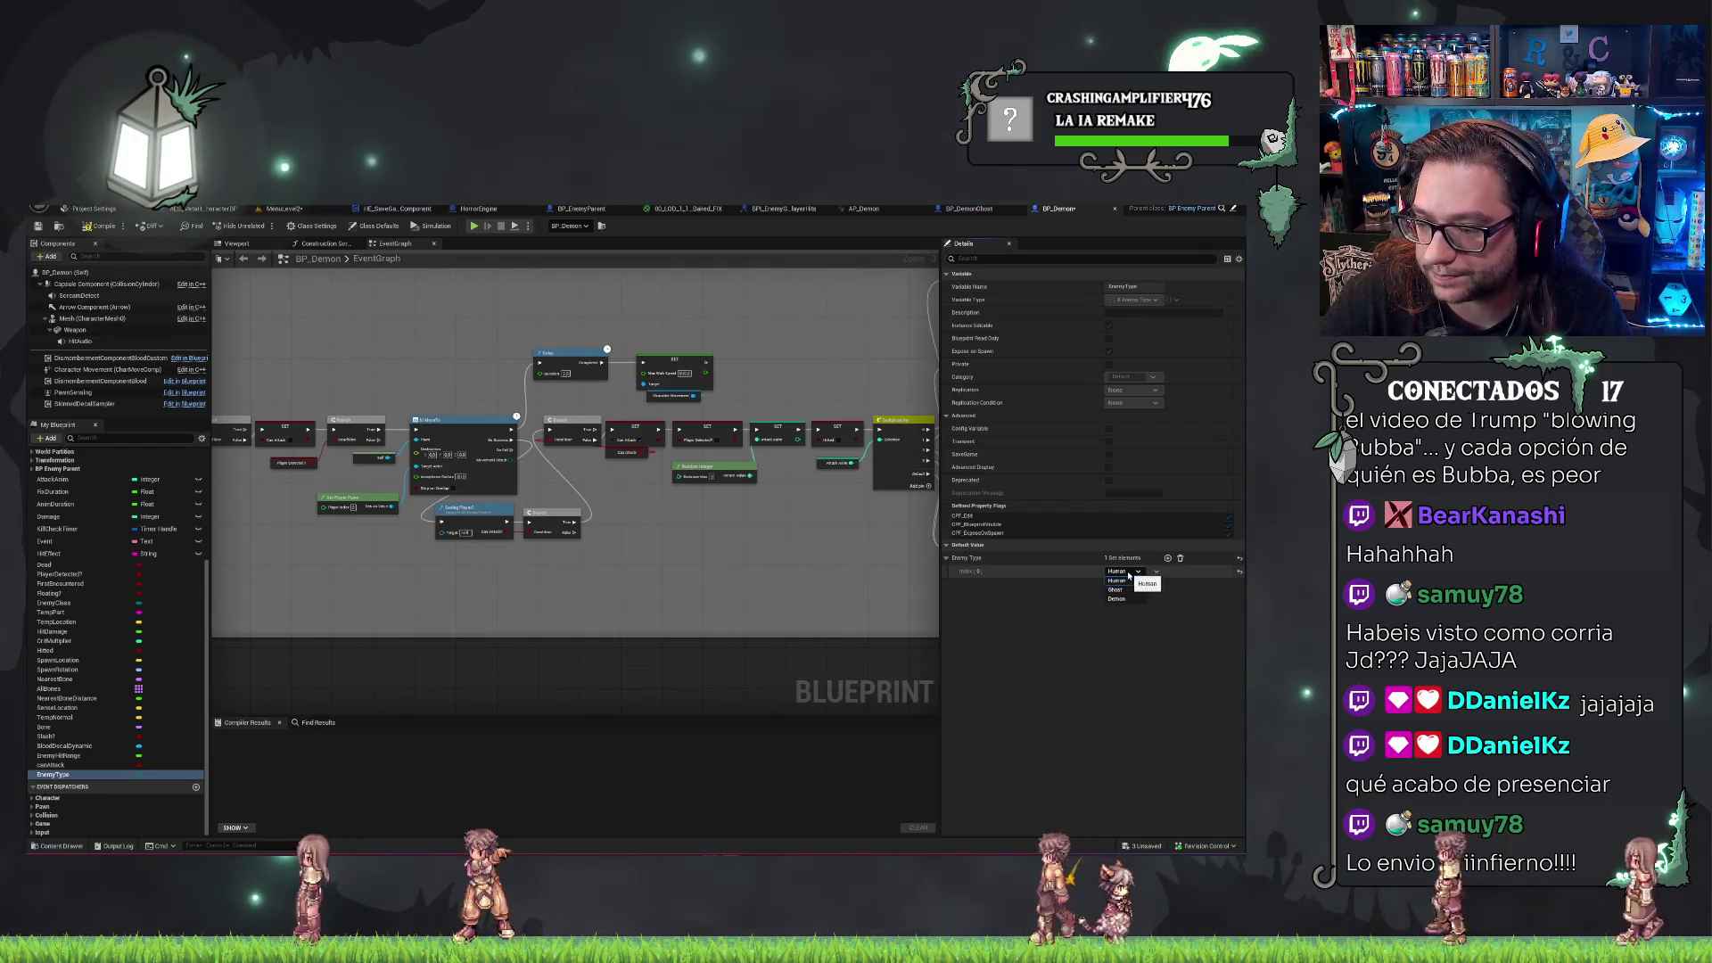
click(1169, 559)
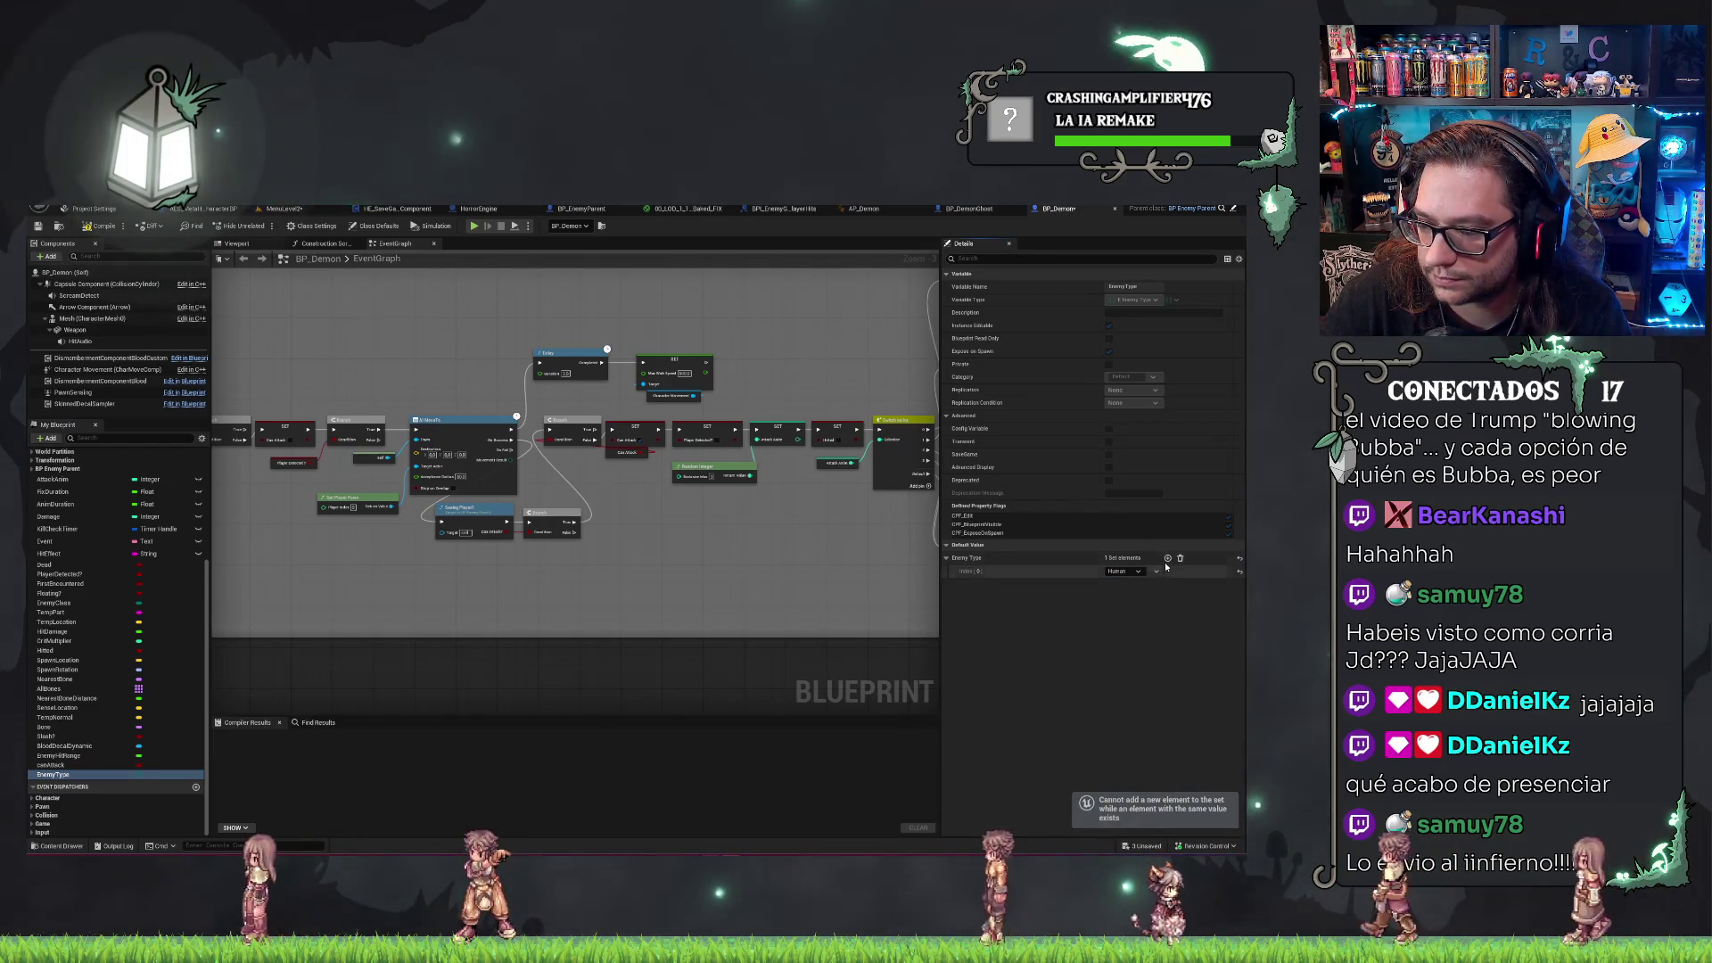
click(1130, 571)
click(1116, 598)
click(1167, 557)
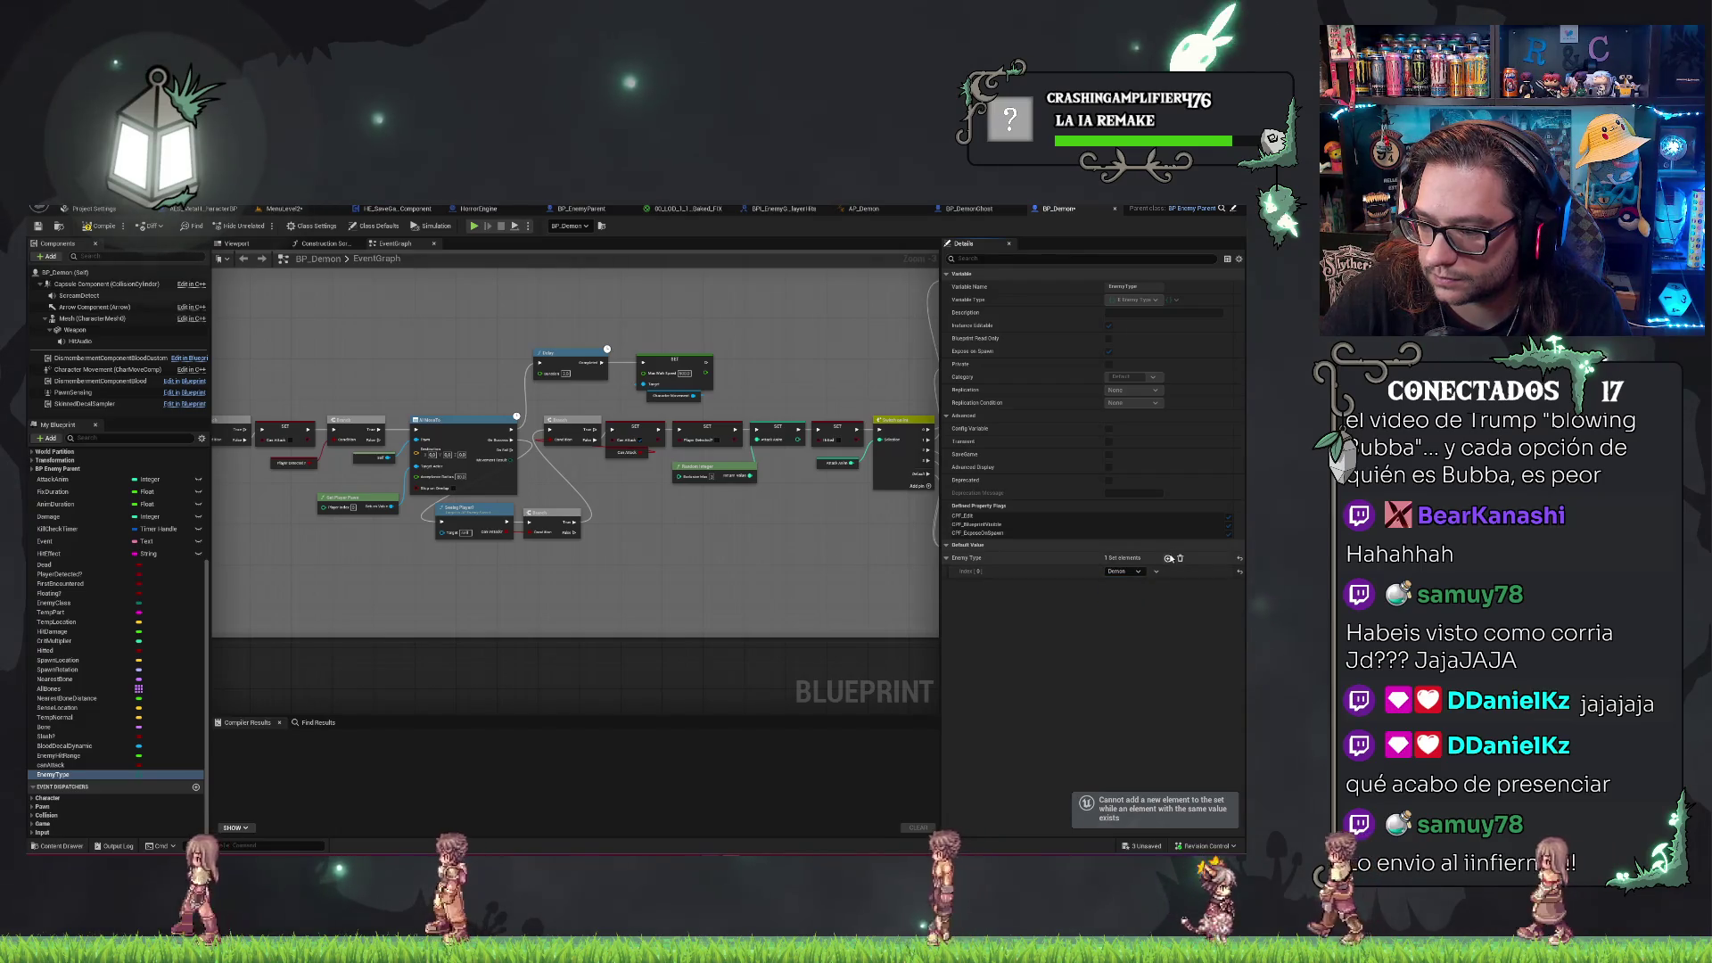
Save and compile BP_Demon, save all changes, and return to MenuLevel2.
key(ctrl+s)
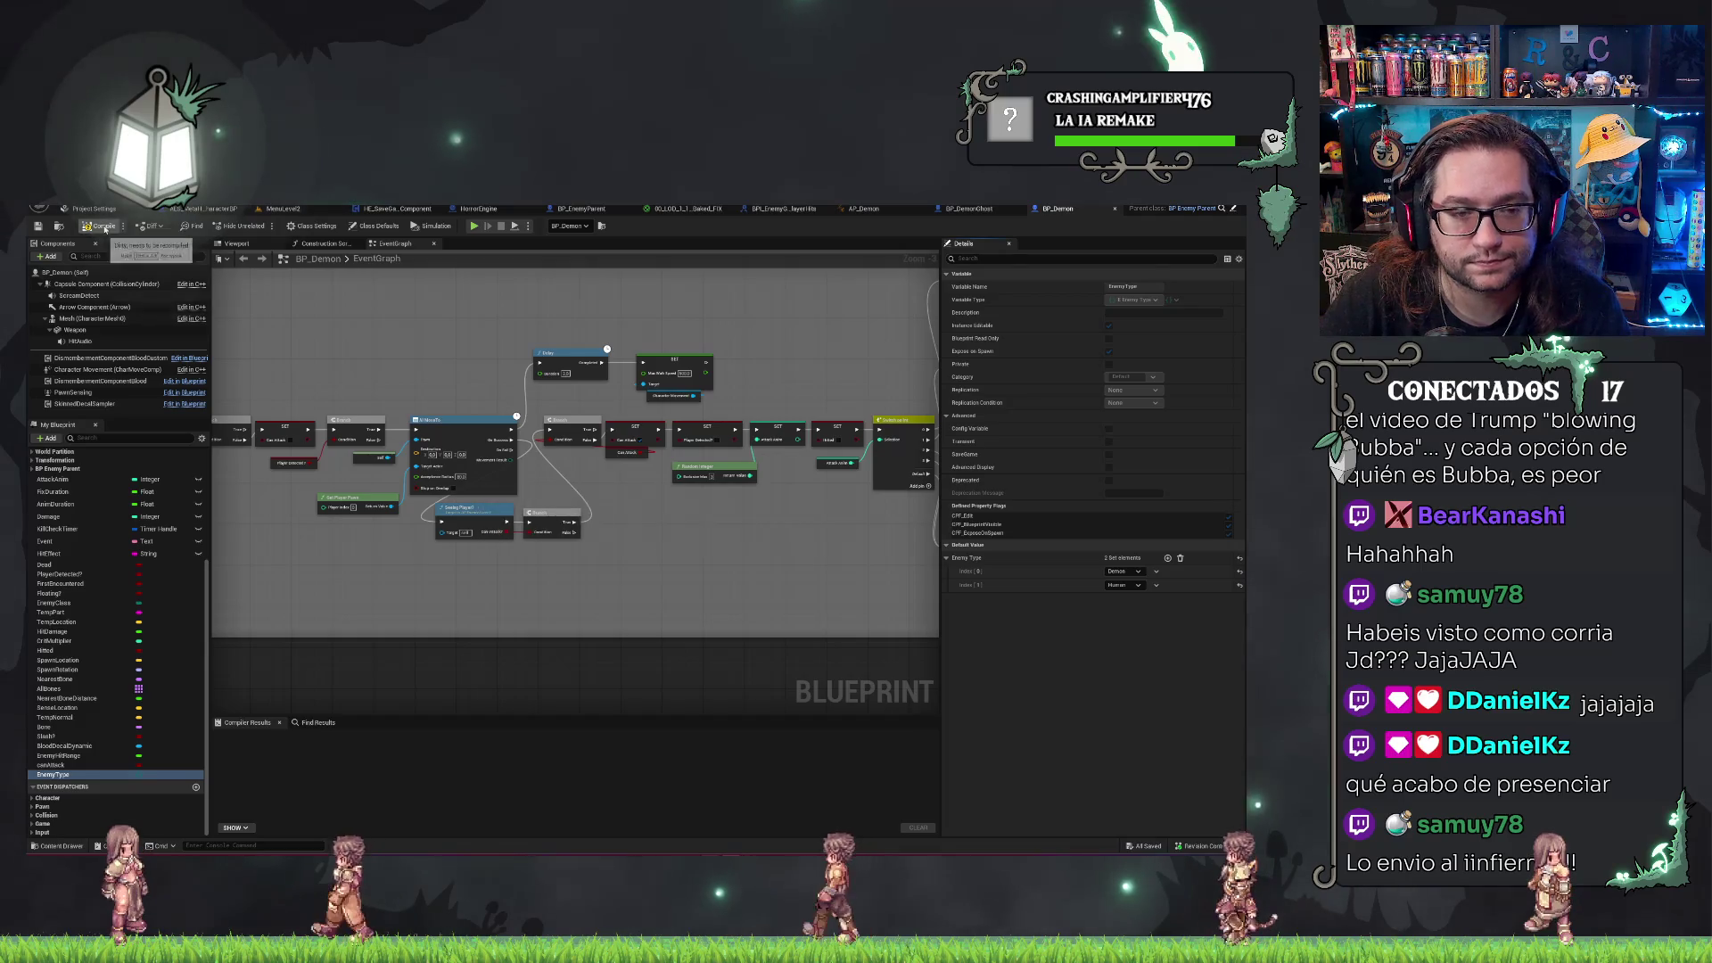
key(F7)
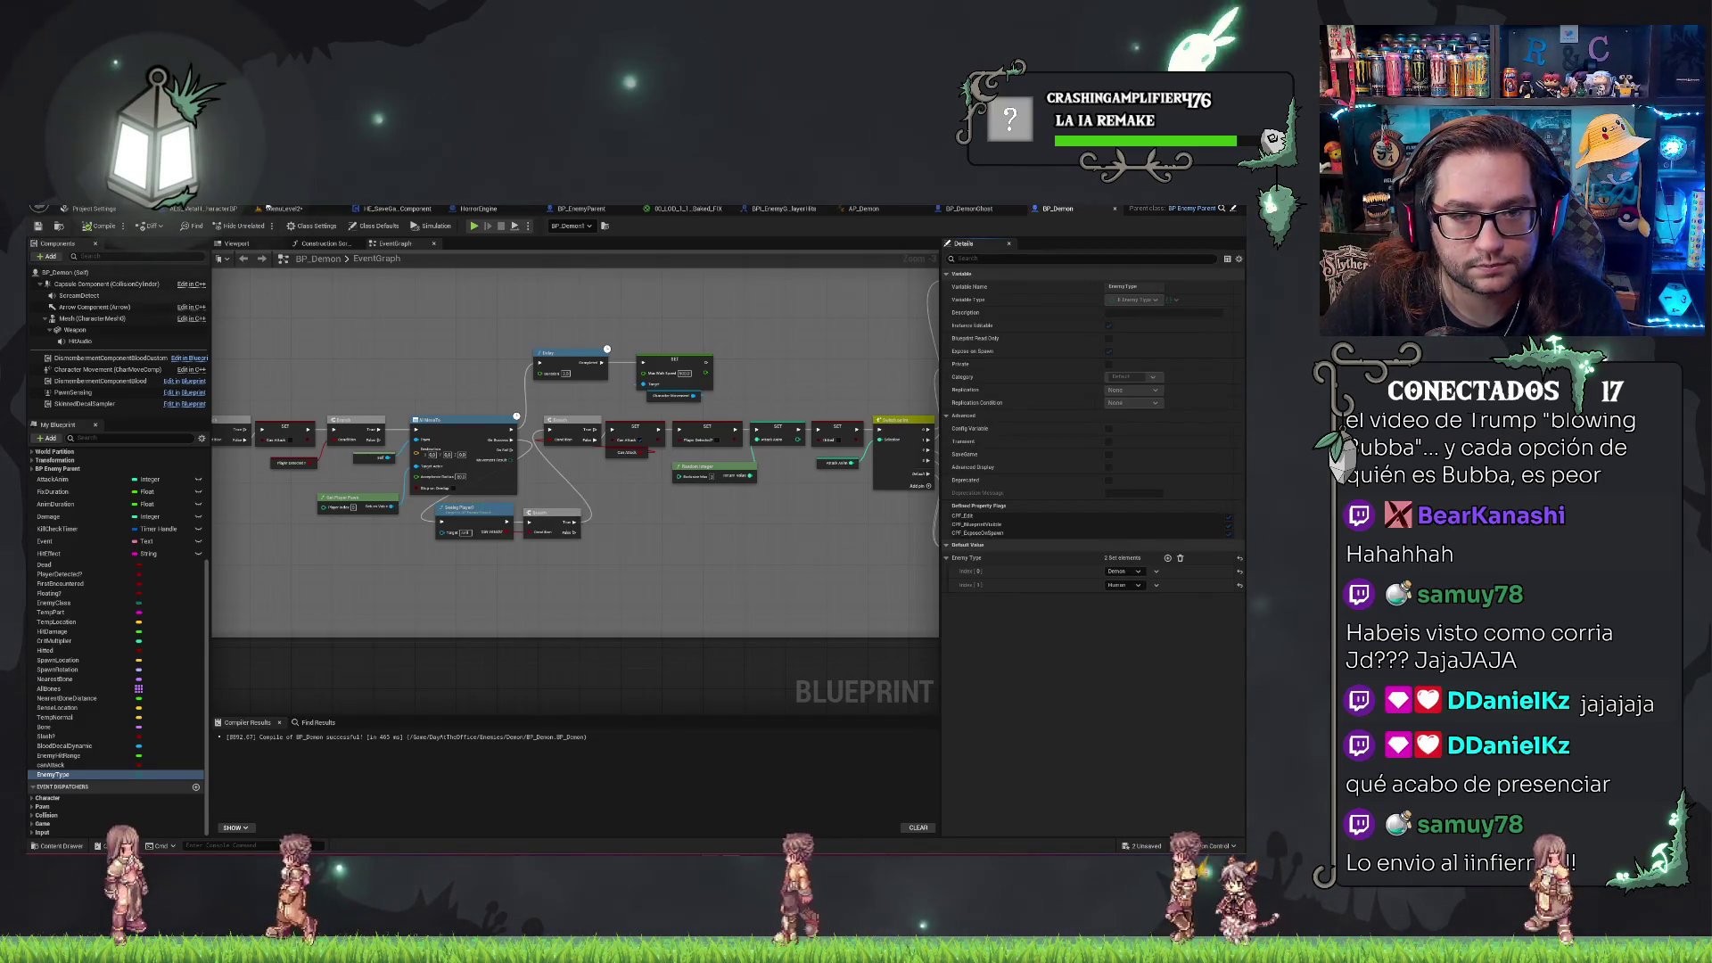
key(ctrl+shift+s)
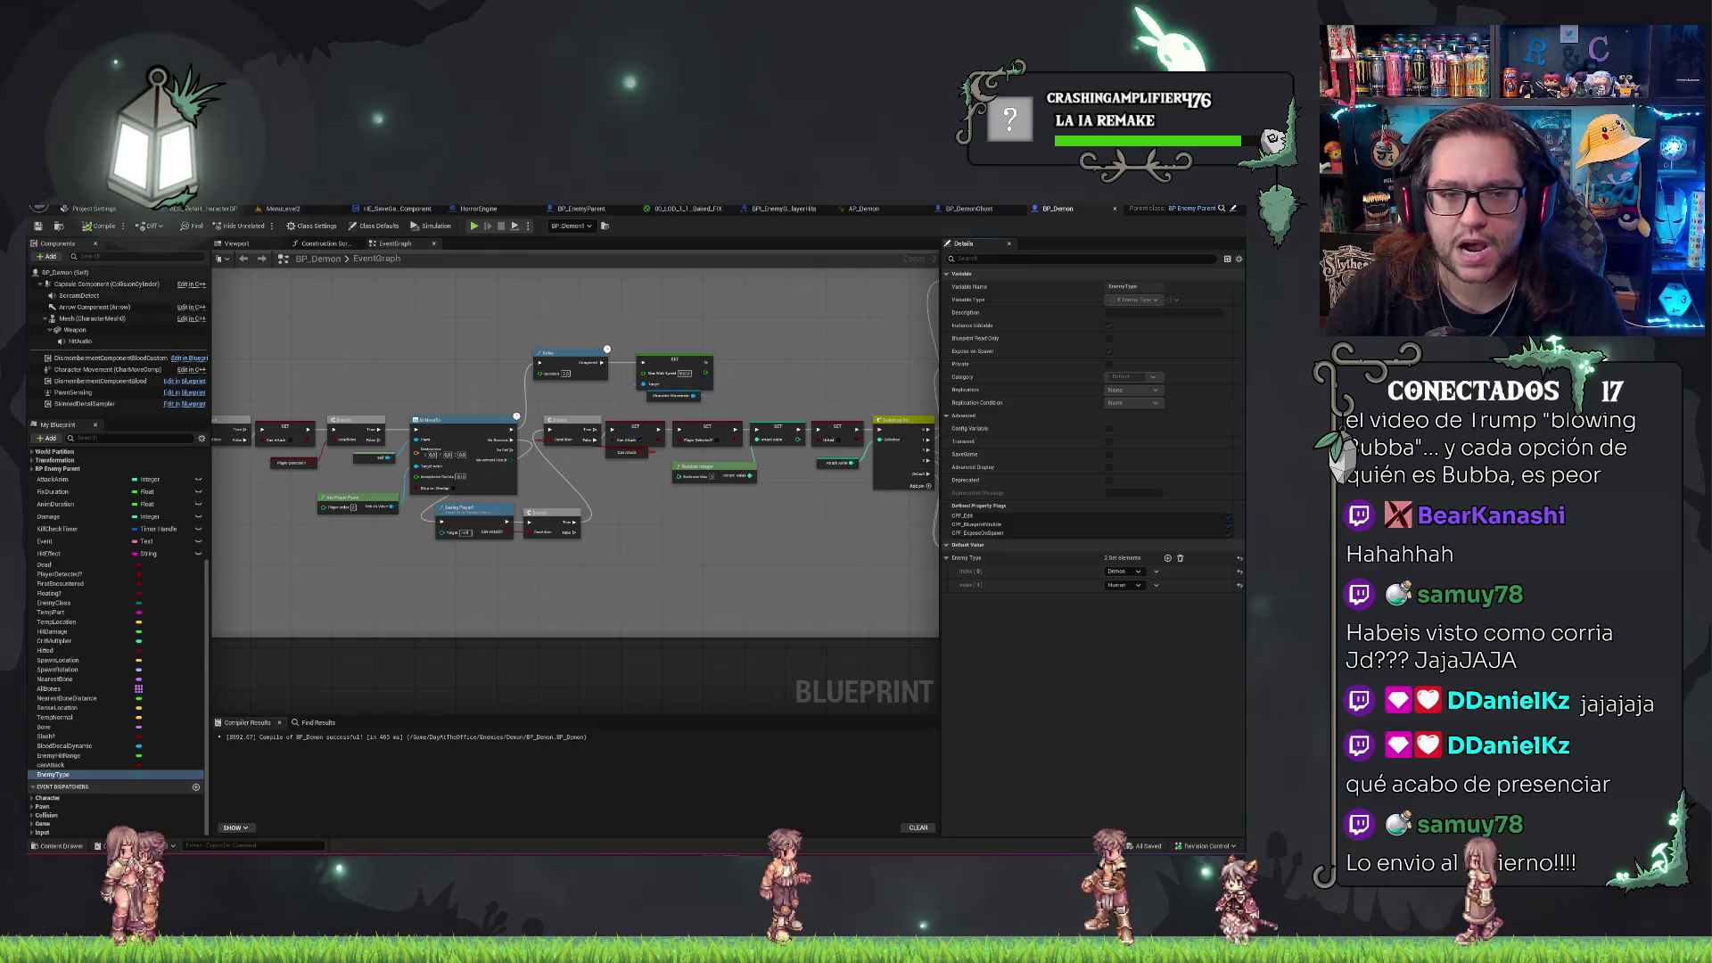
click(283, 208)
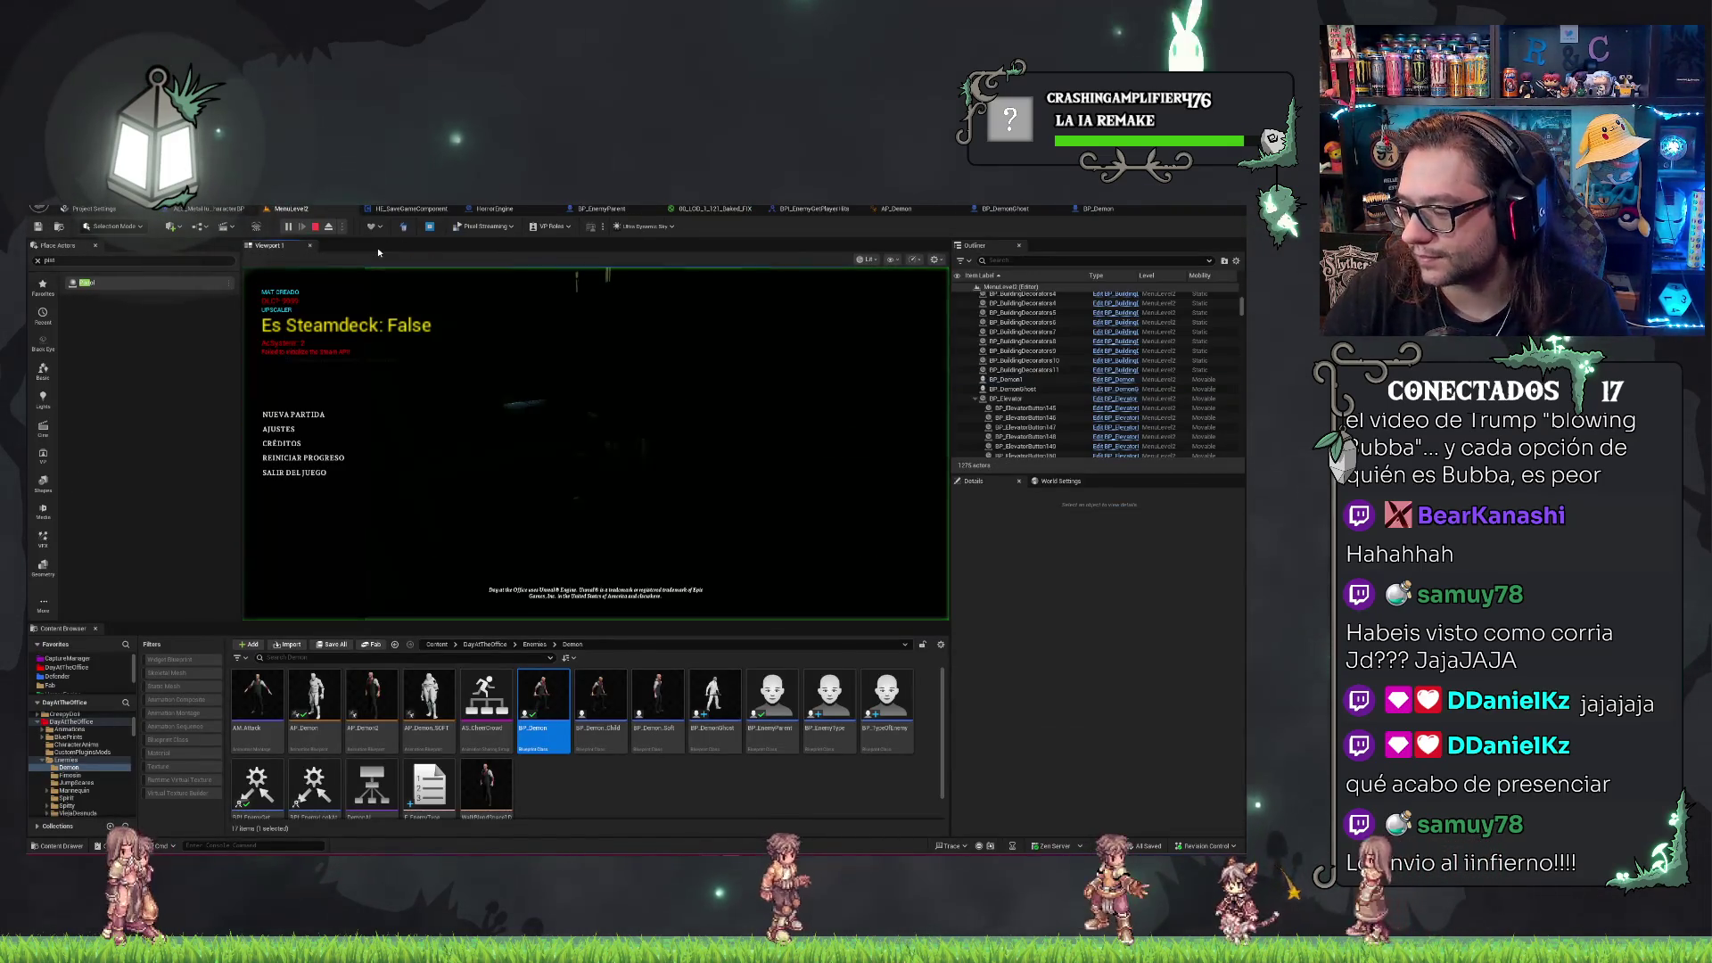
Start Nueva Partida, play against the demon, then stop and go back to the BP_Demon graph.
click(294, 415)
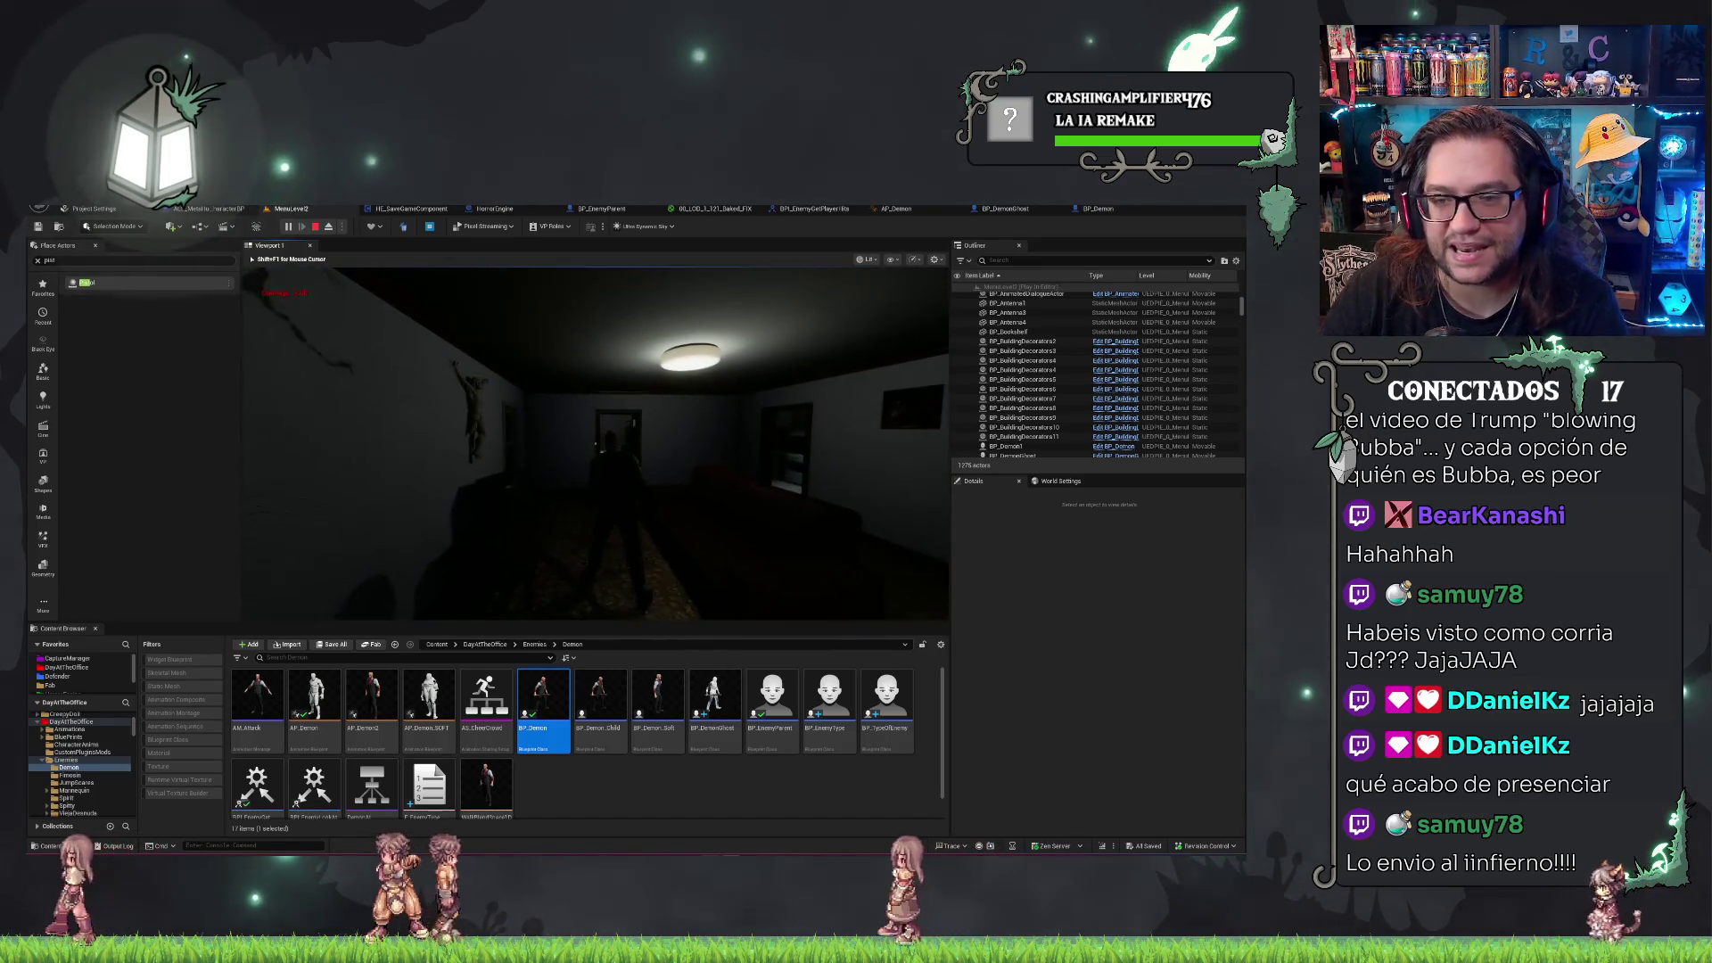
key(Escape)
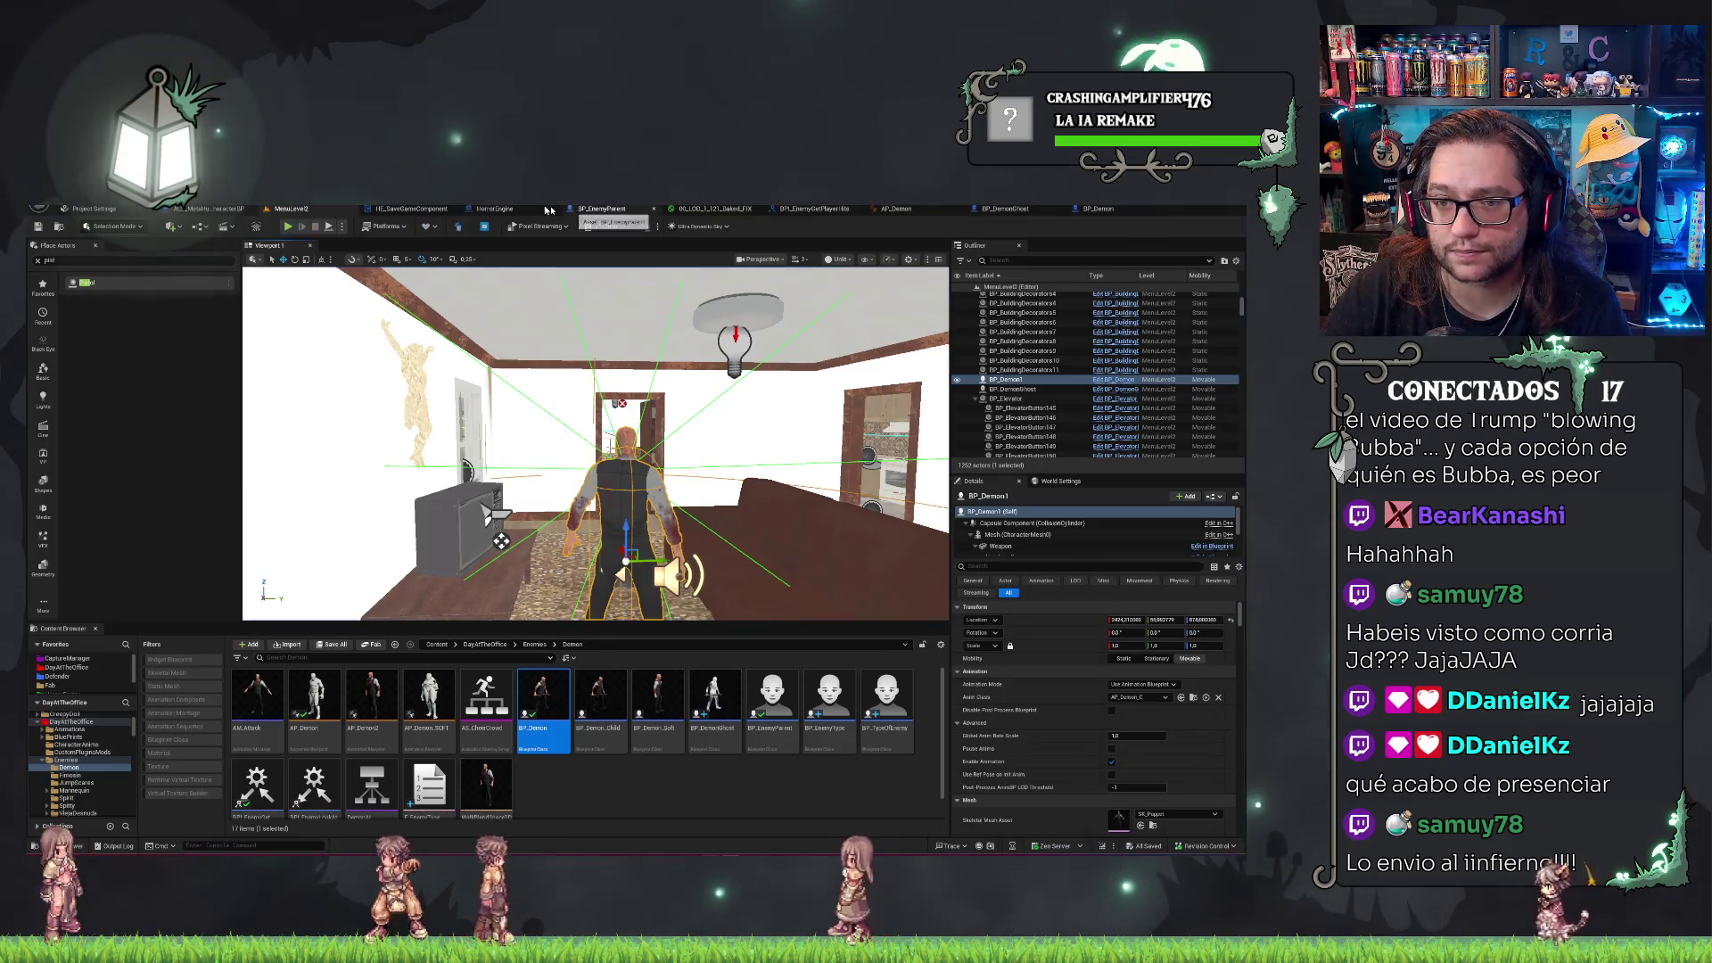
click(1098, 210)
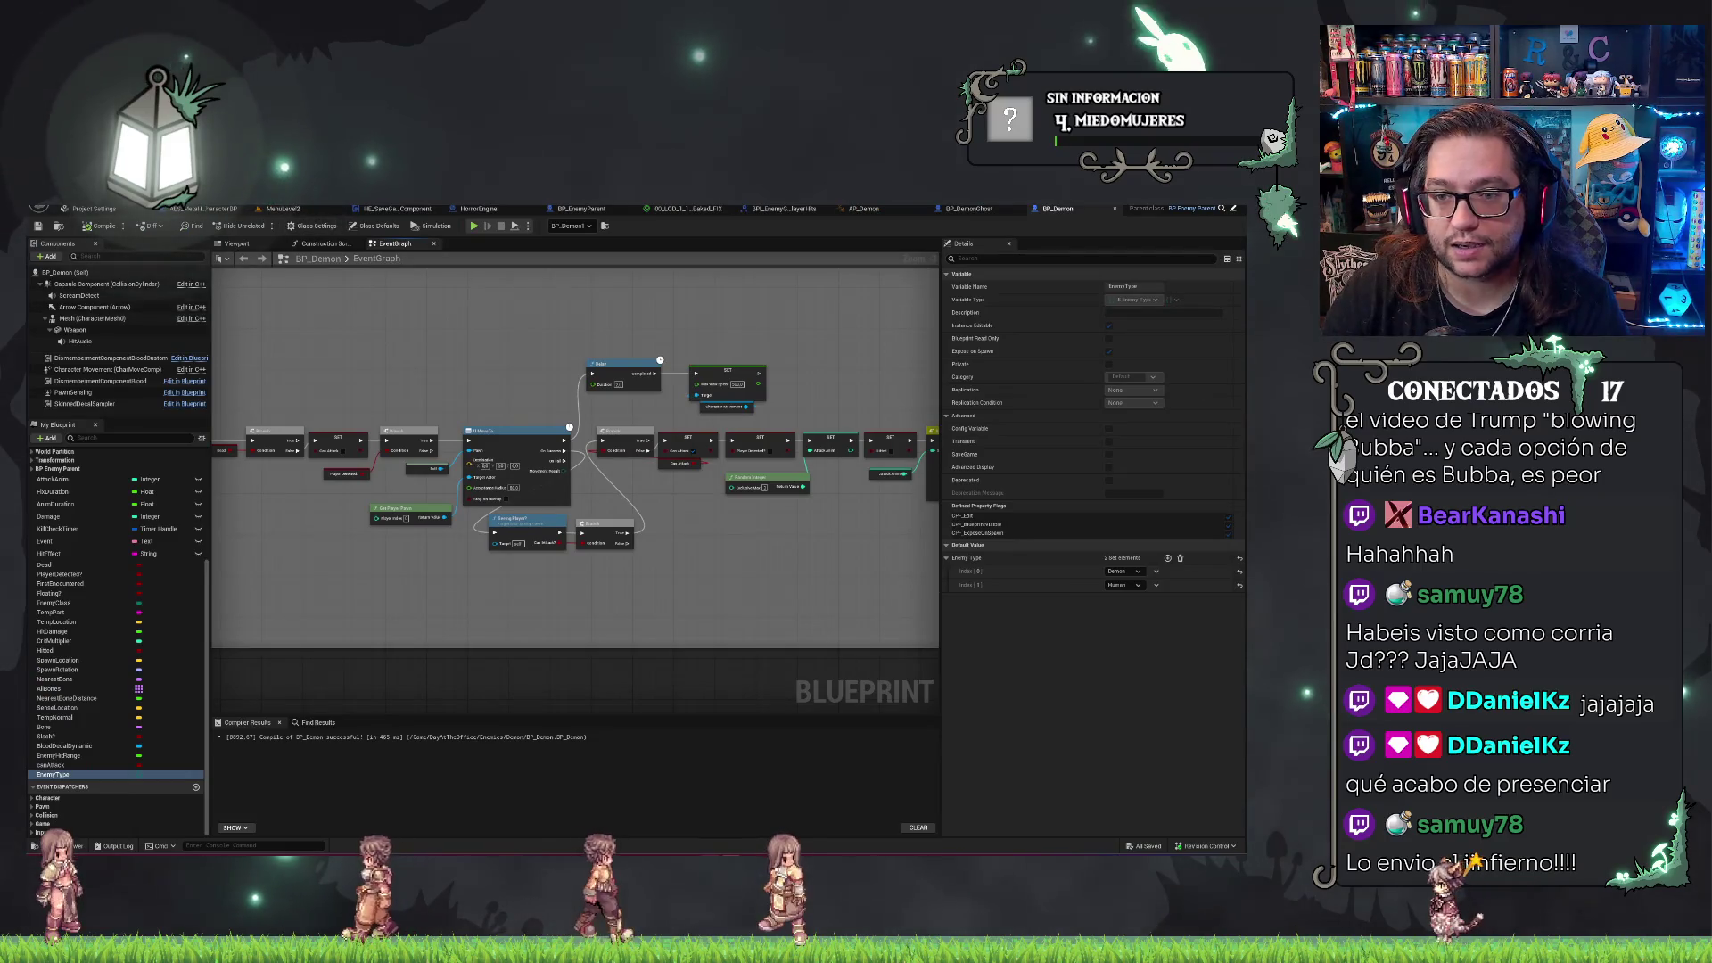
click(976, 212)
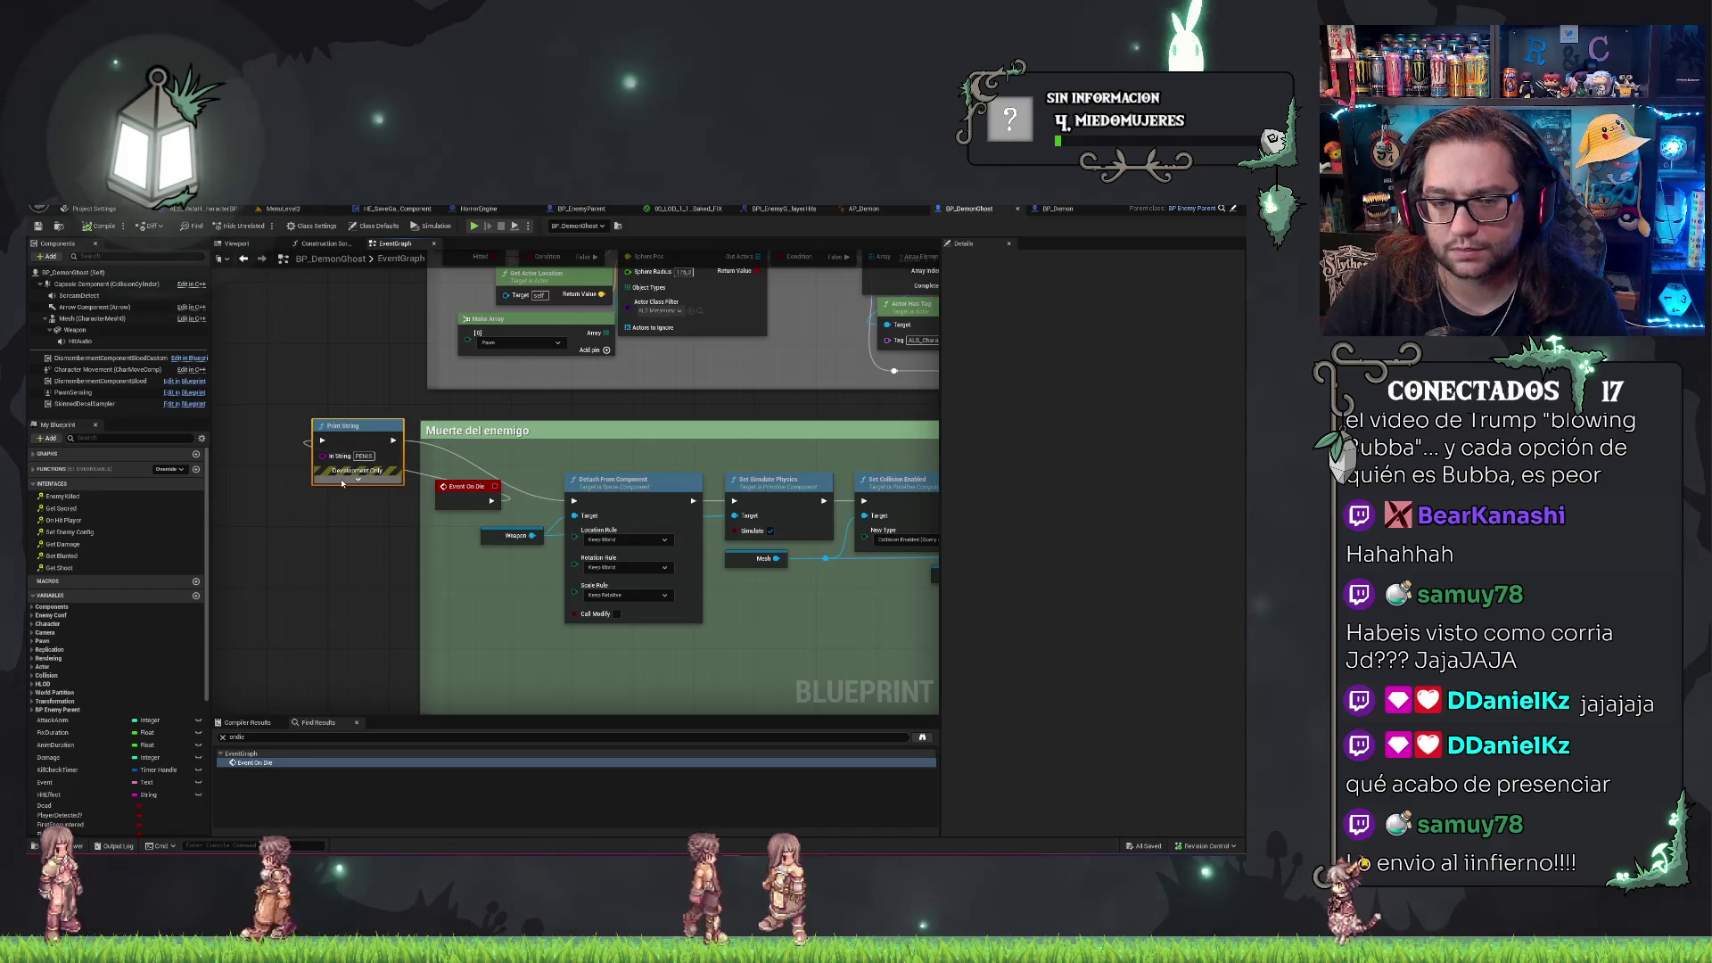
key(Delete)
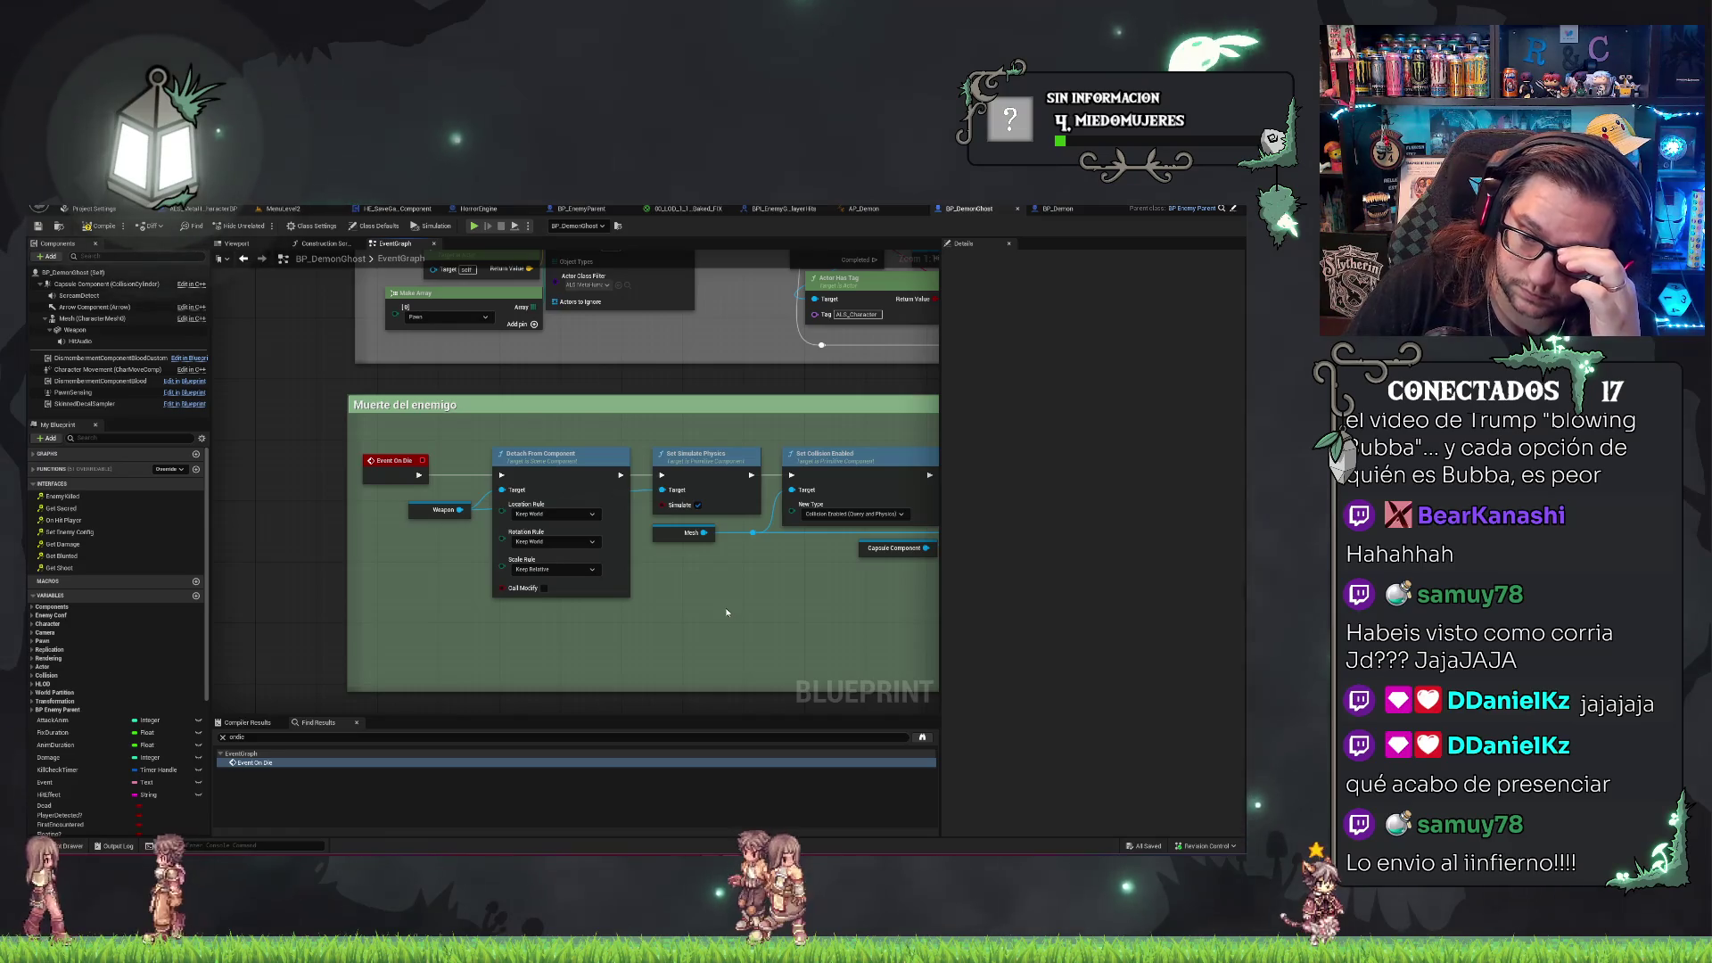
drag(738, 645, 615, 565)
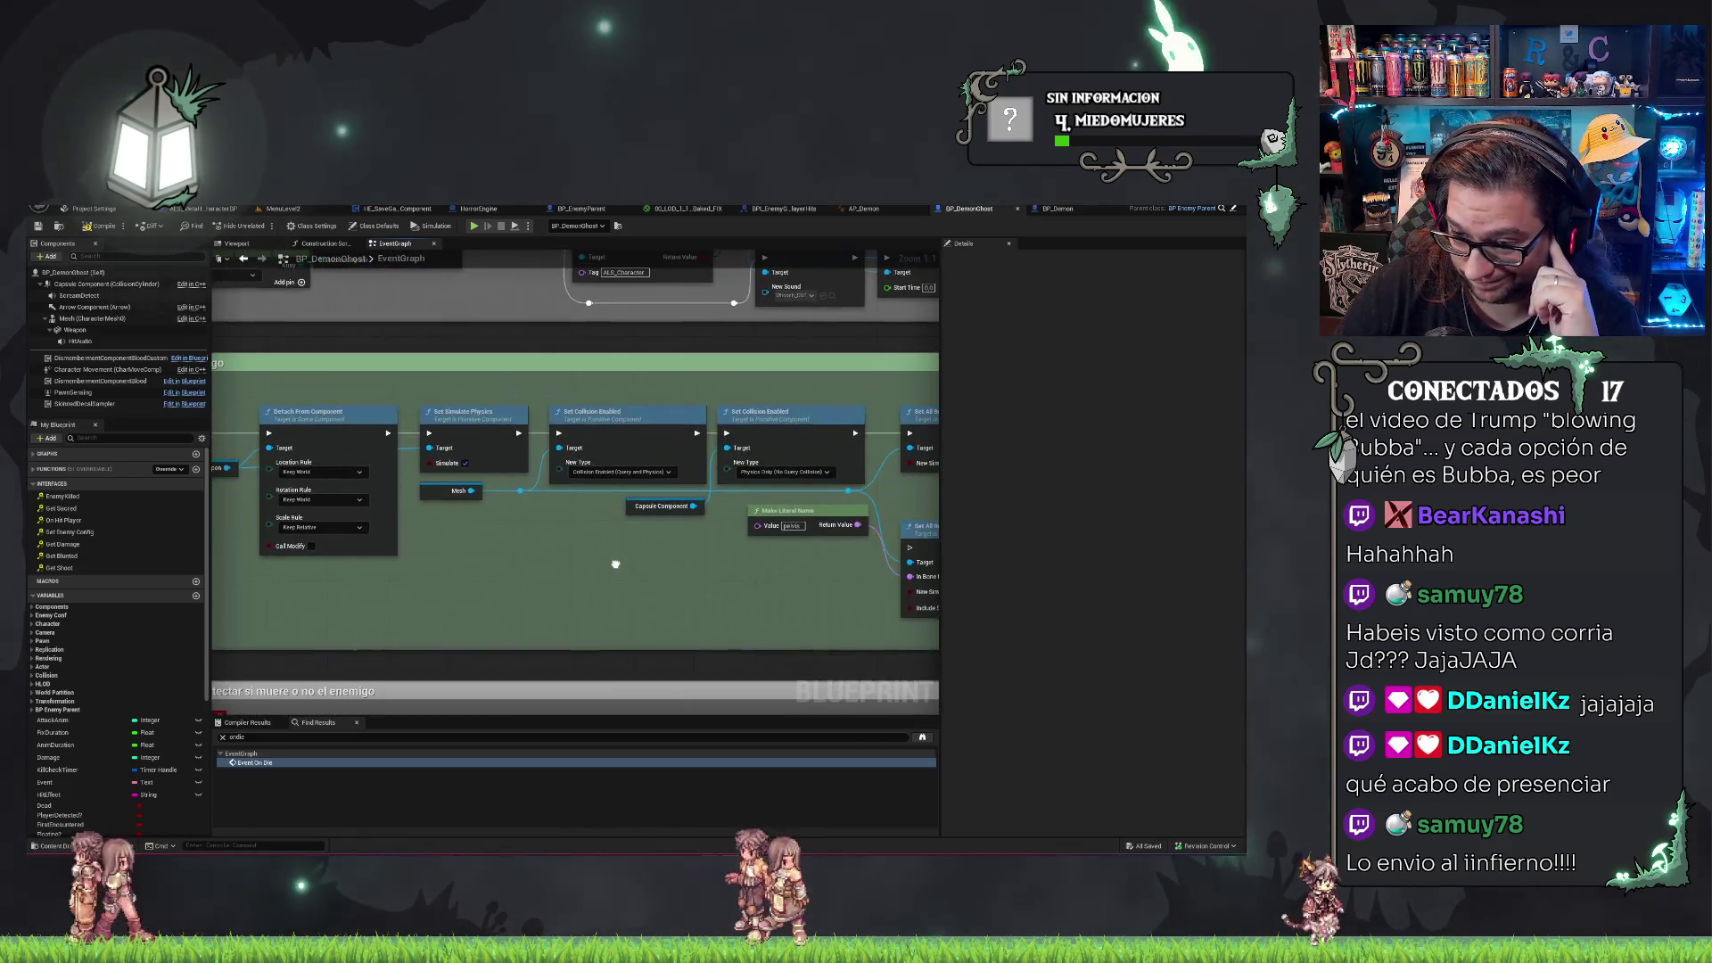
click(684, 502)
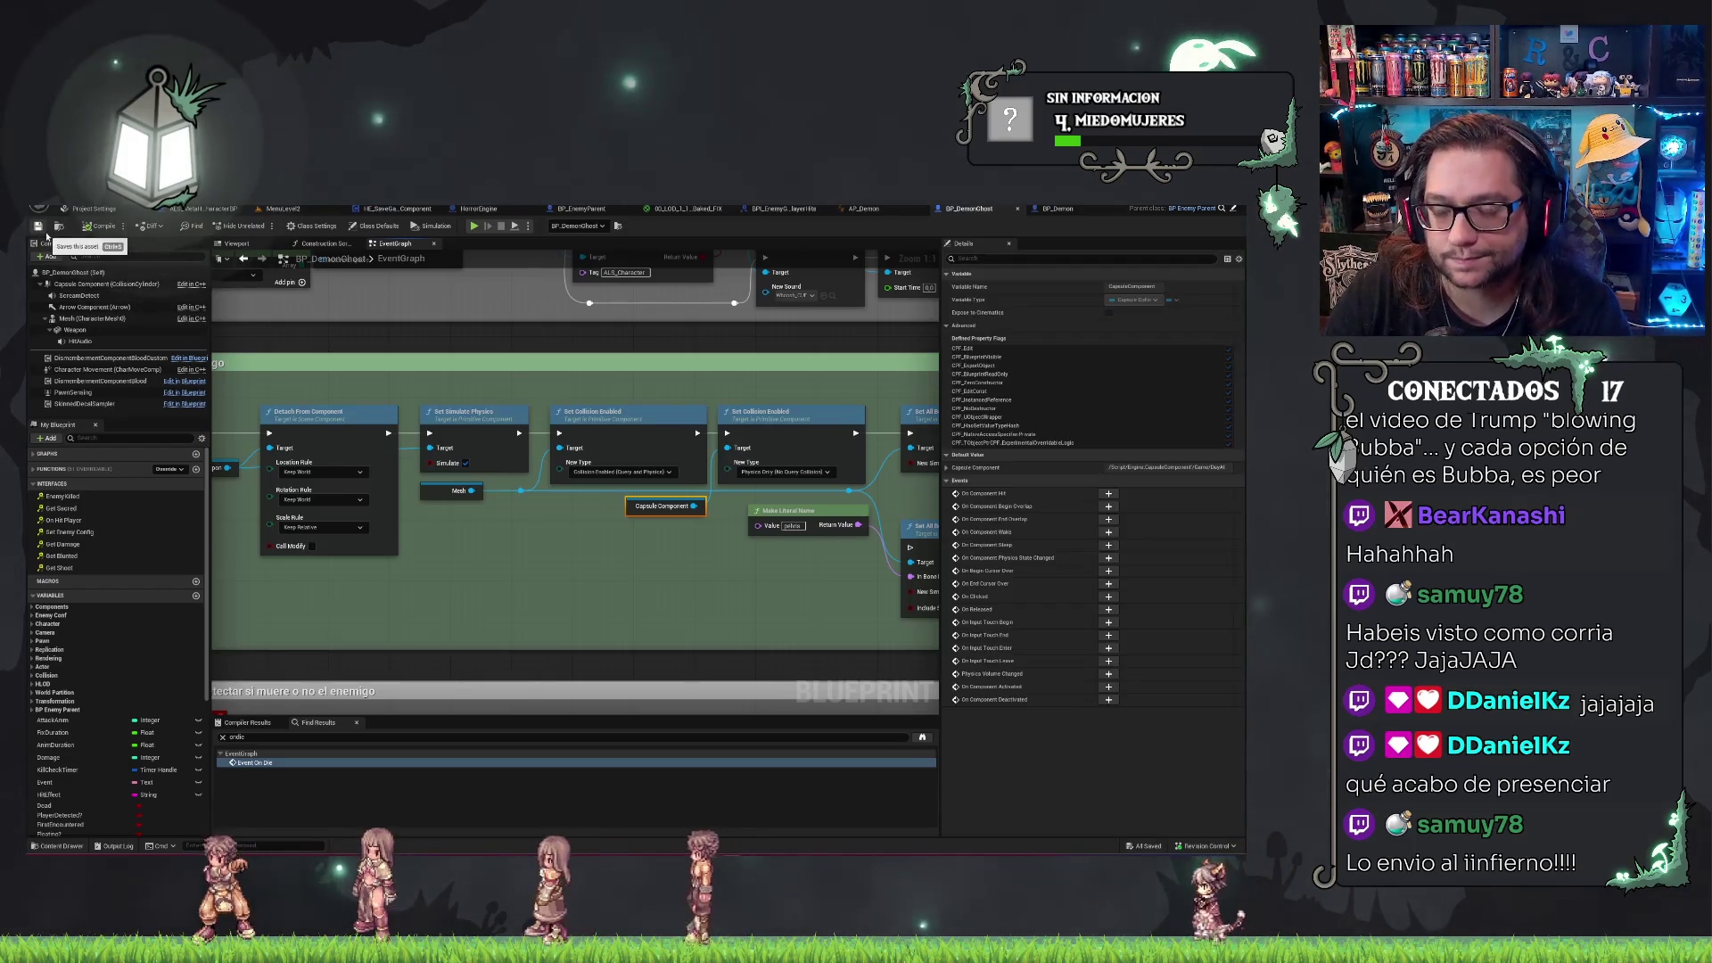
drag(599, 354, 551, 337)
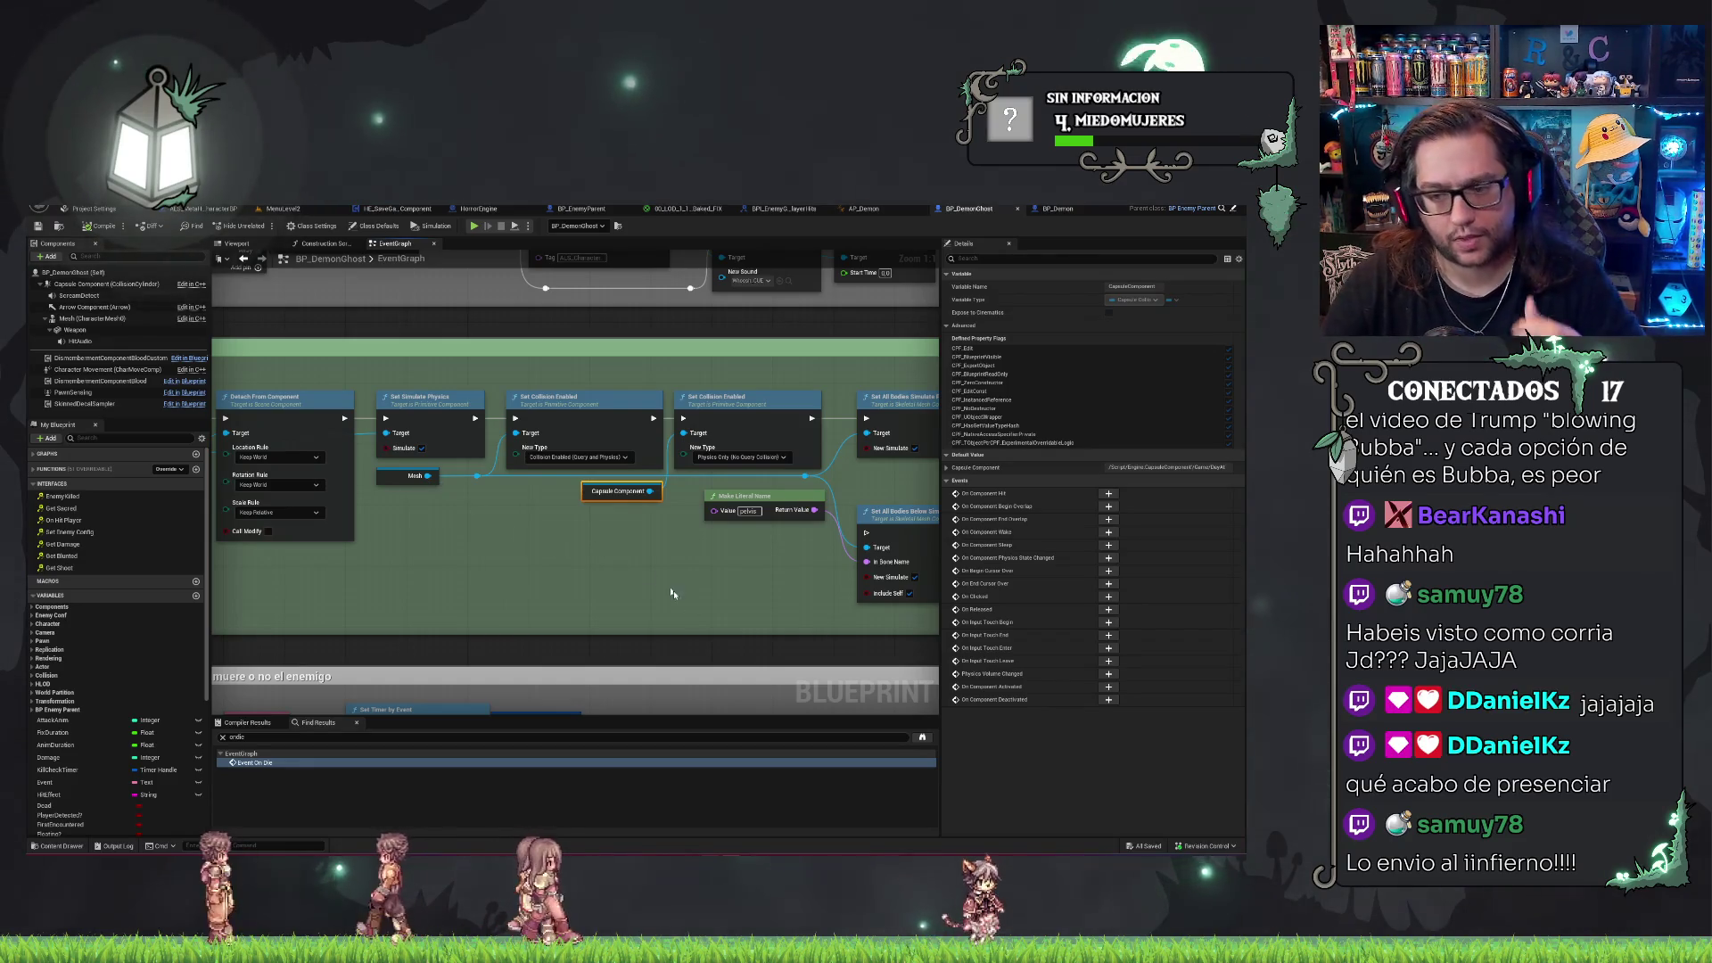
drag(671, 593, 644, 574)
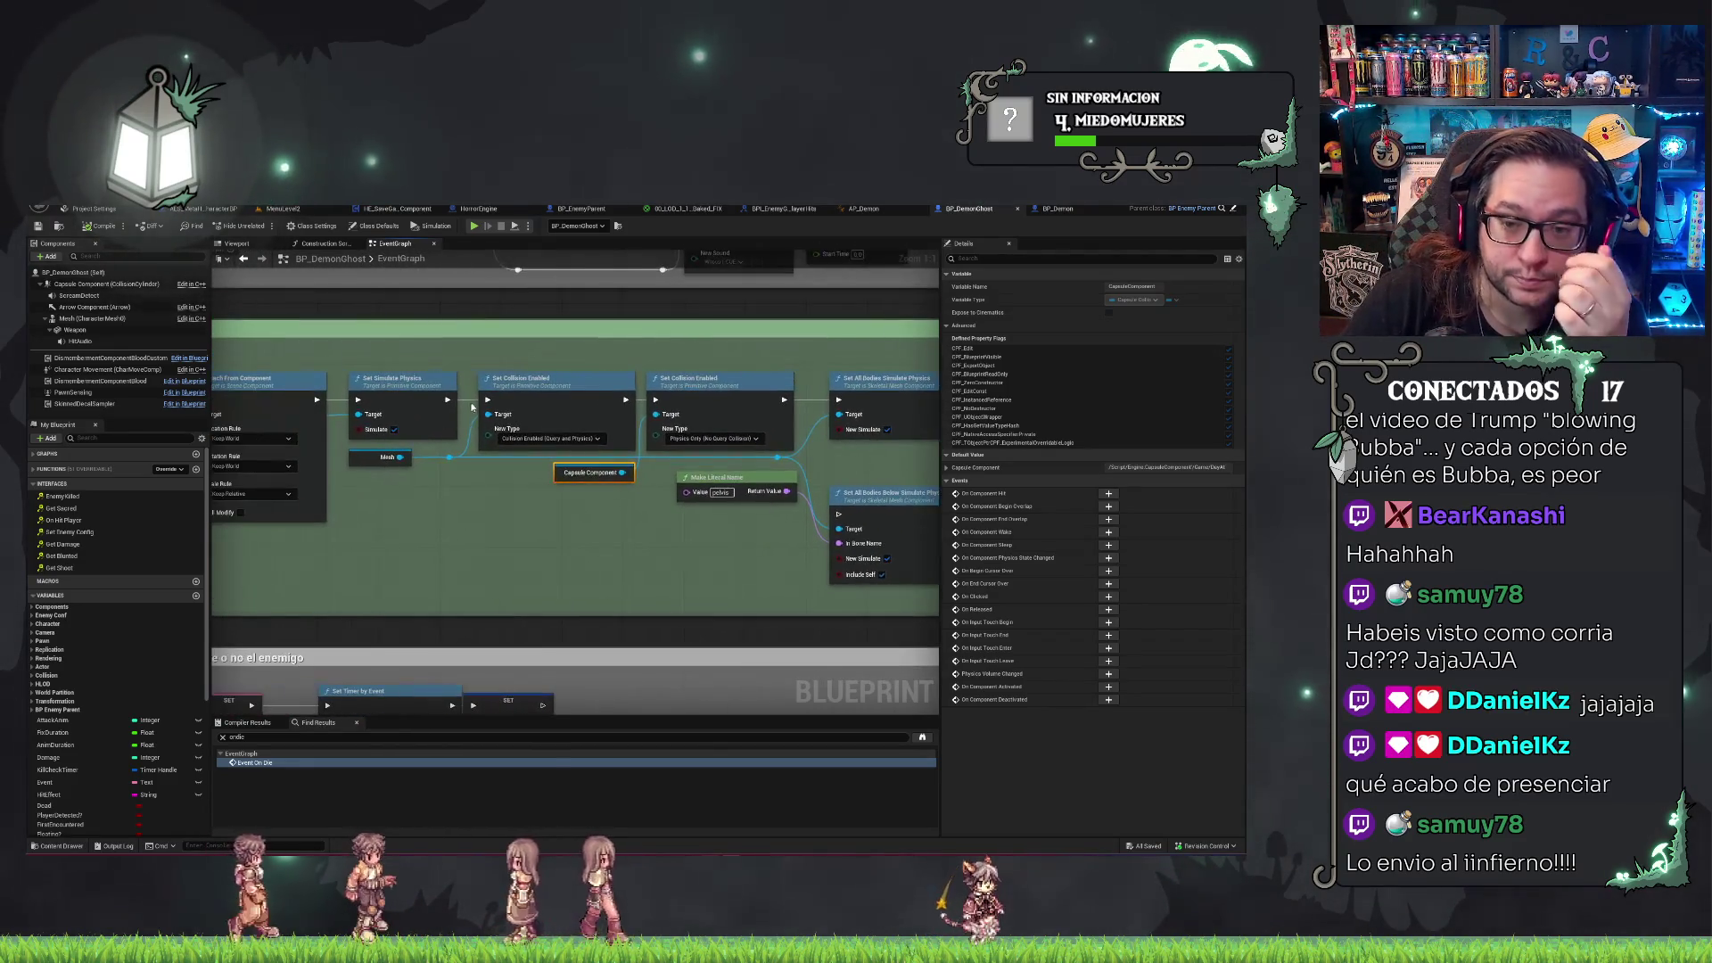
mouse_move(403, 456)
mouse_down()
mouse_move(422, 522)
mouse_move(462, 529)
mouse_up()
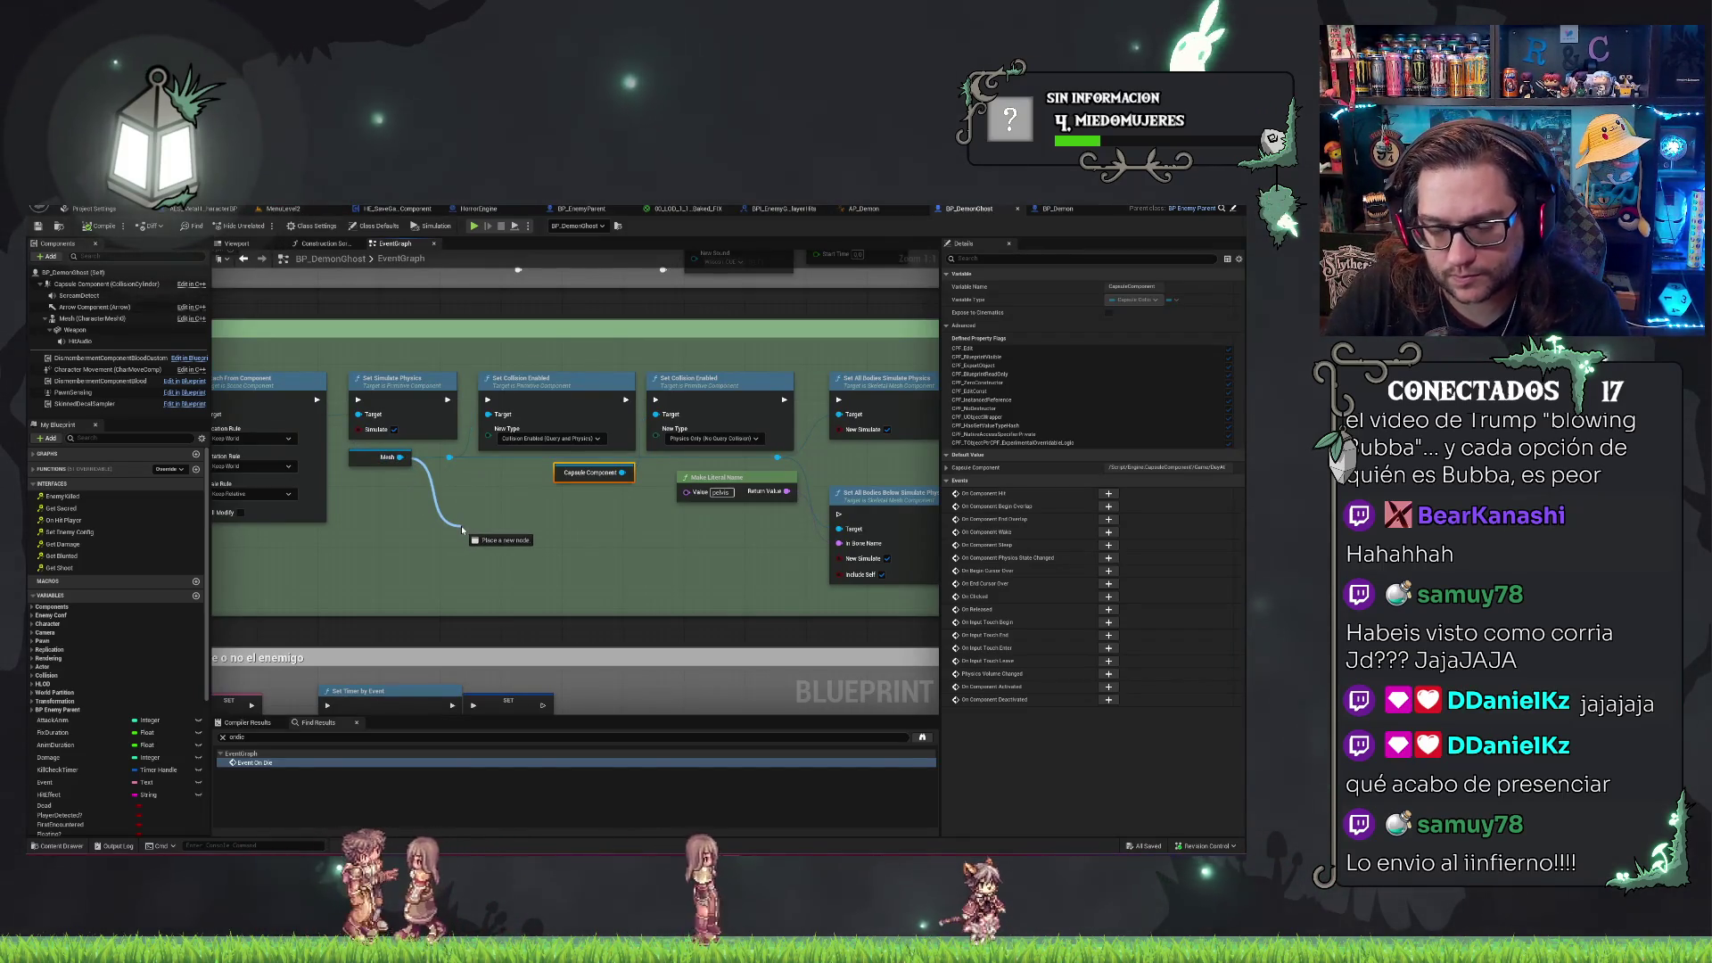
drag(461, 528, 461, 526)
key(Escape)
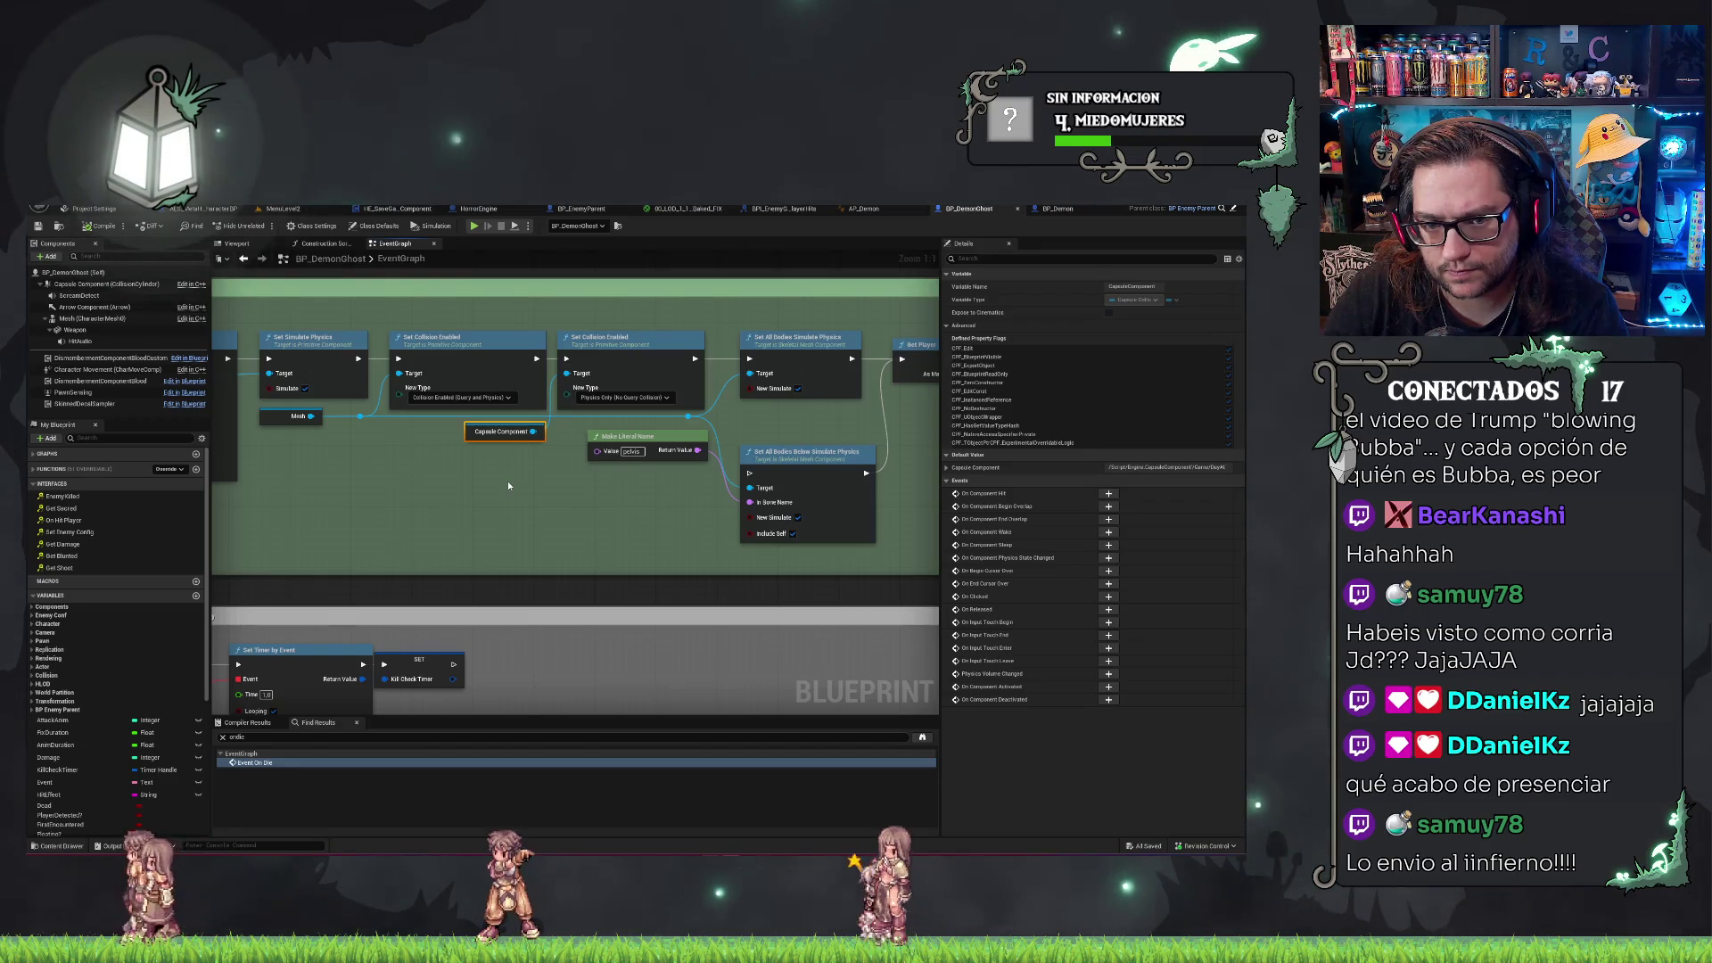
drag(506, 480, 707, 510)
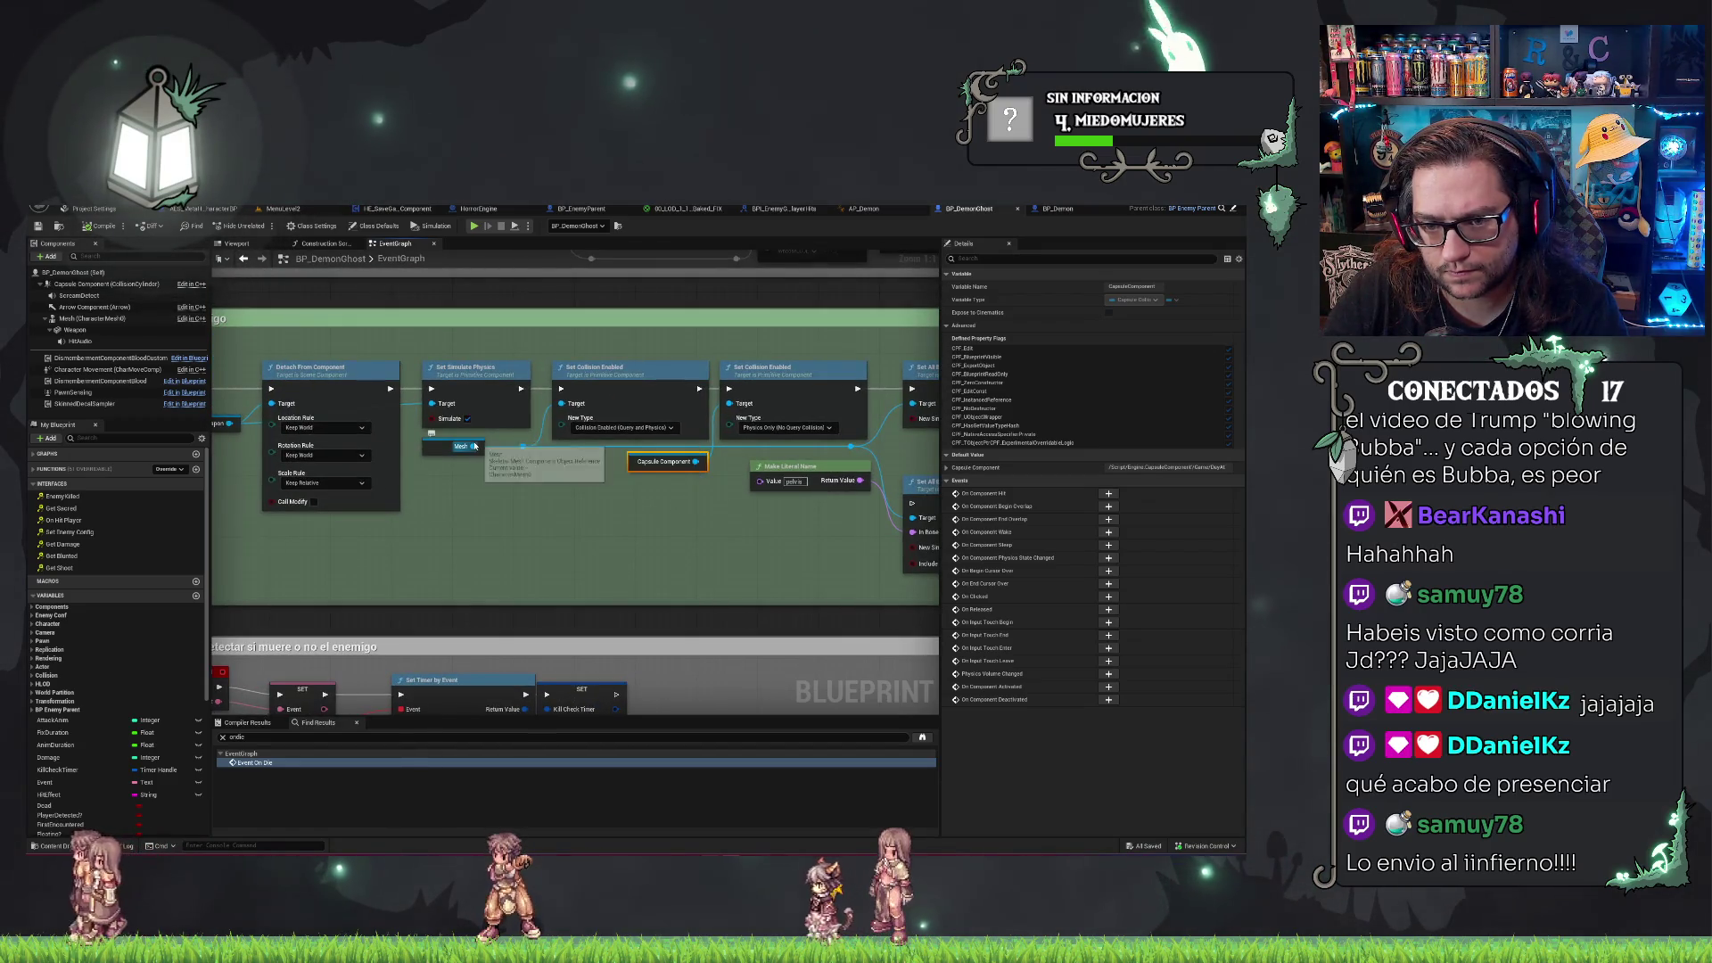
drag(402, 551, 597, 542)
right_click(573, 561)
Add a Self reference and a character Set Movement Mode node to the death graph.
text(self)
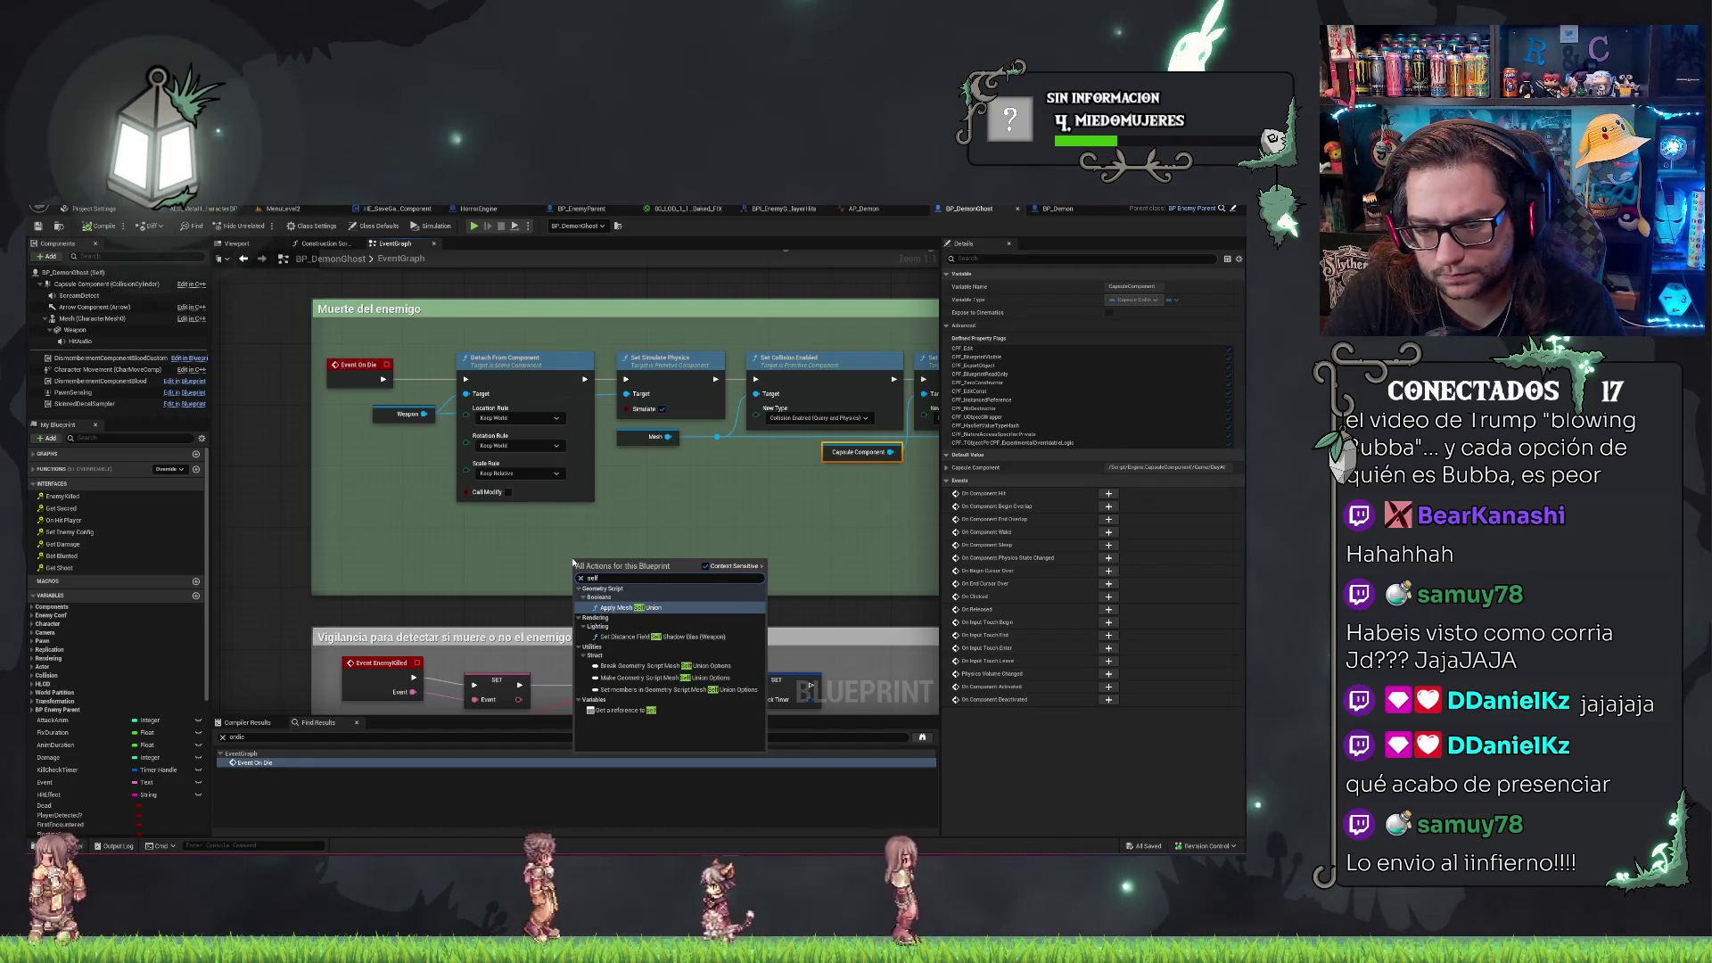
click(632, 712)
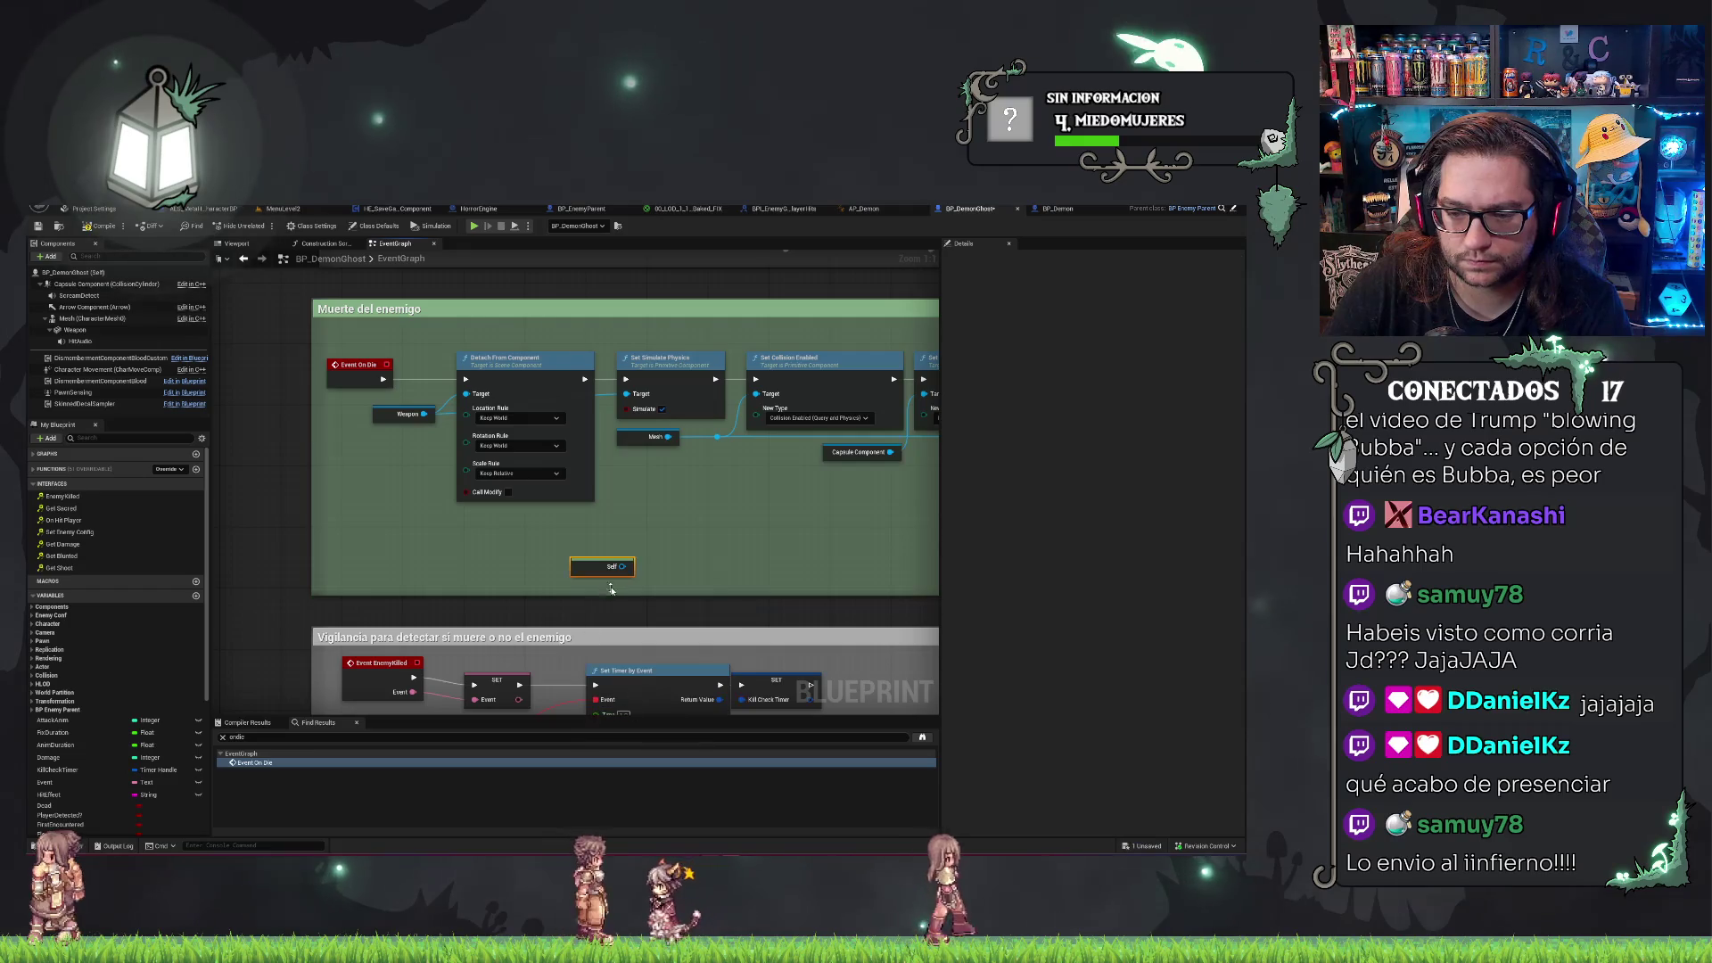
drag(621, 566, 628, 555)
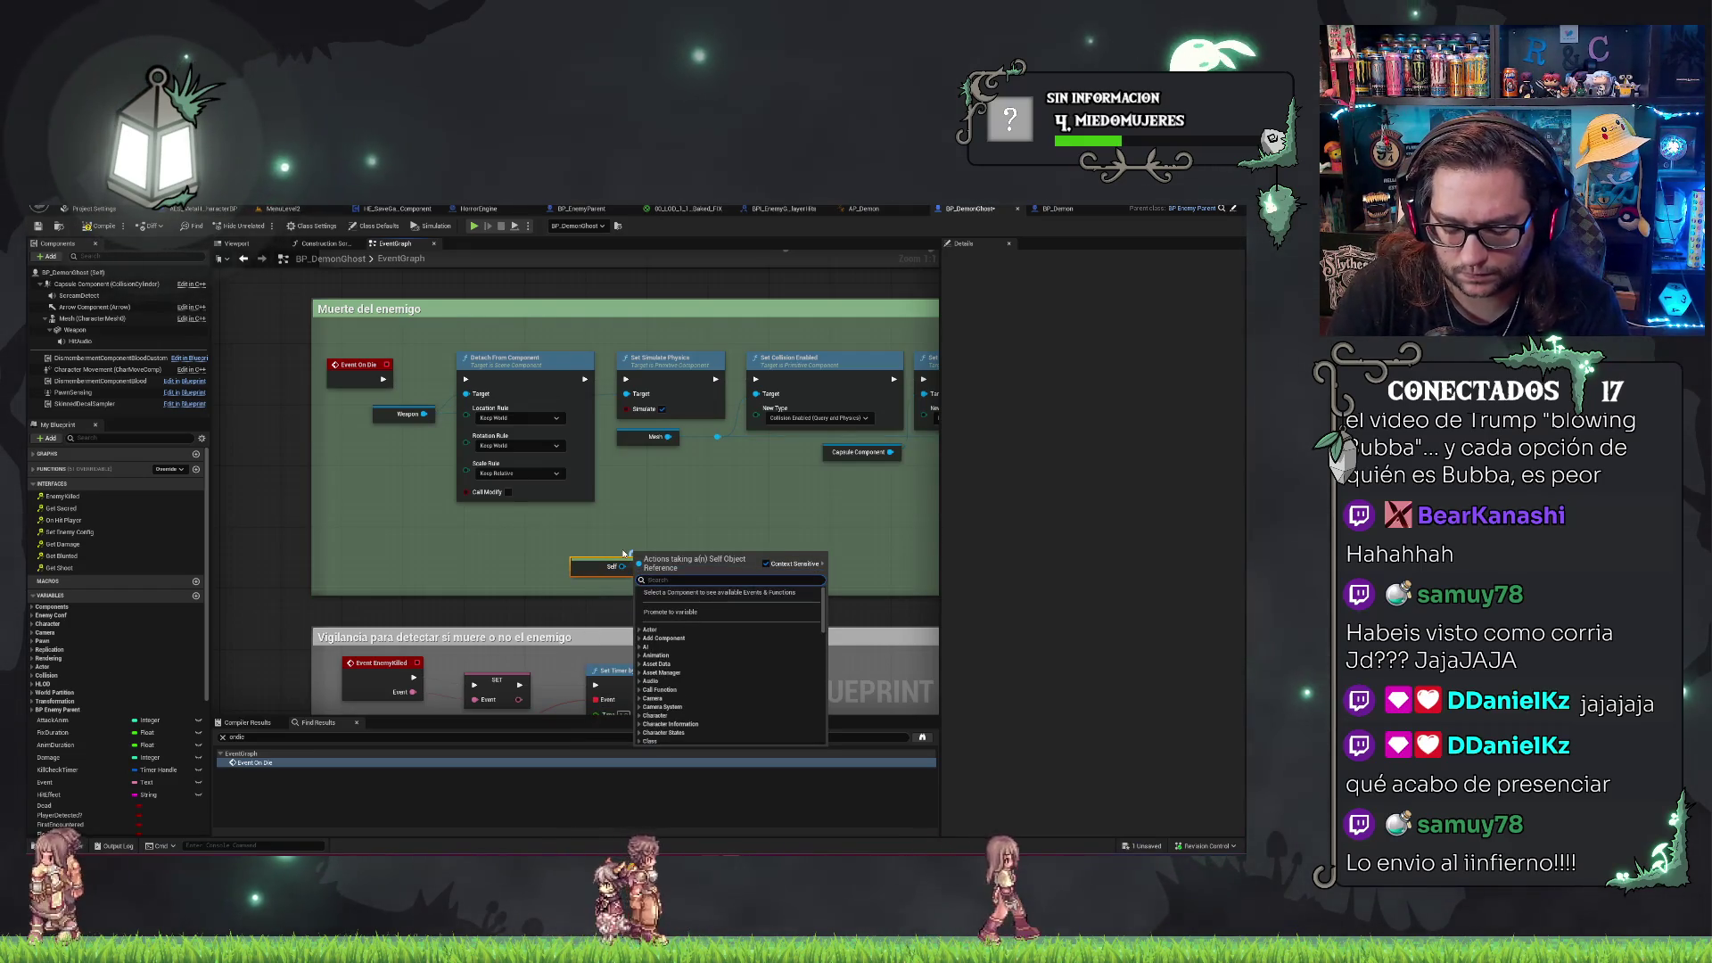
text(fly)
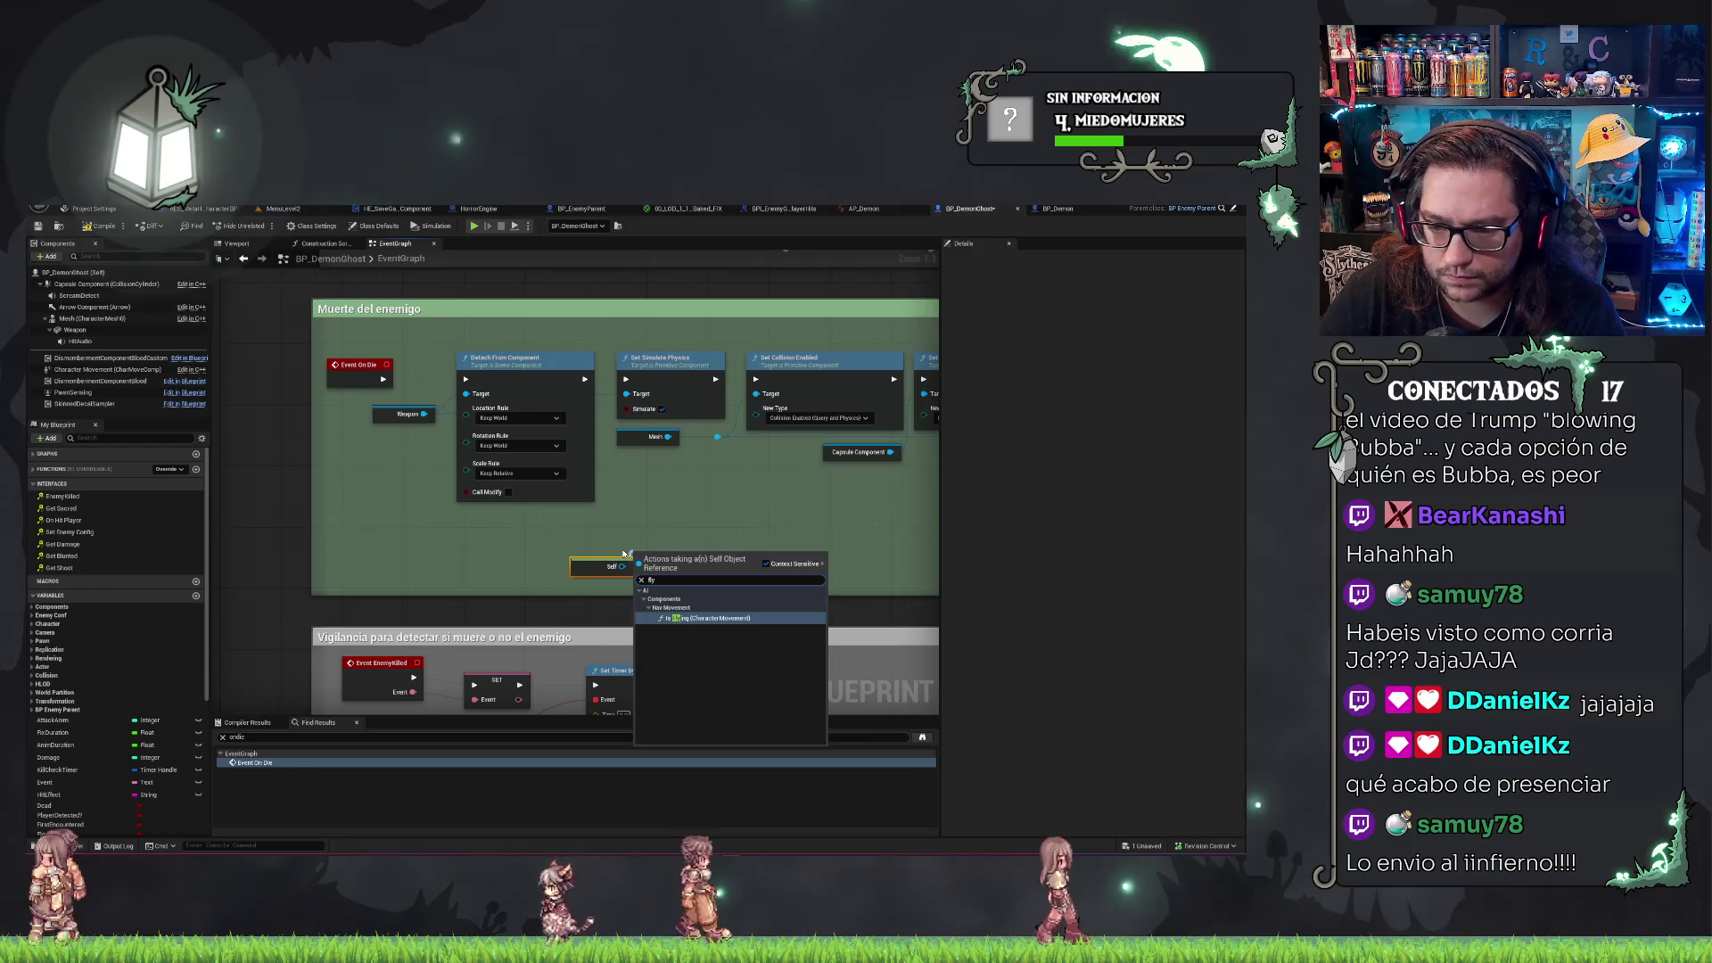
click(540, 576)
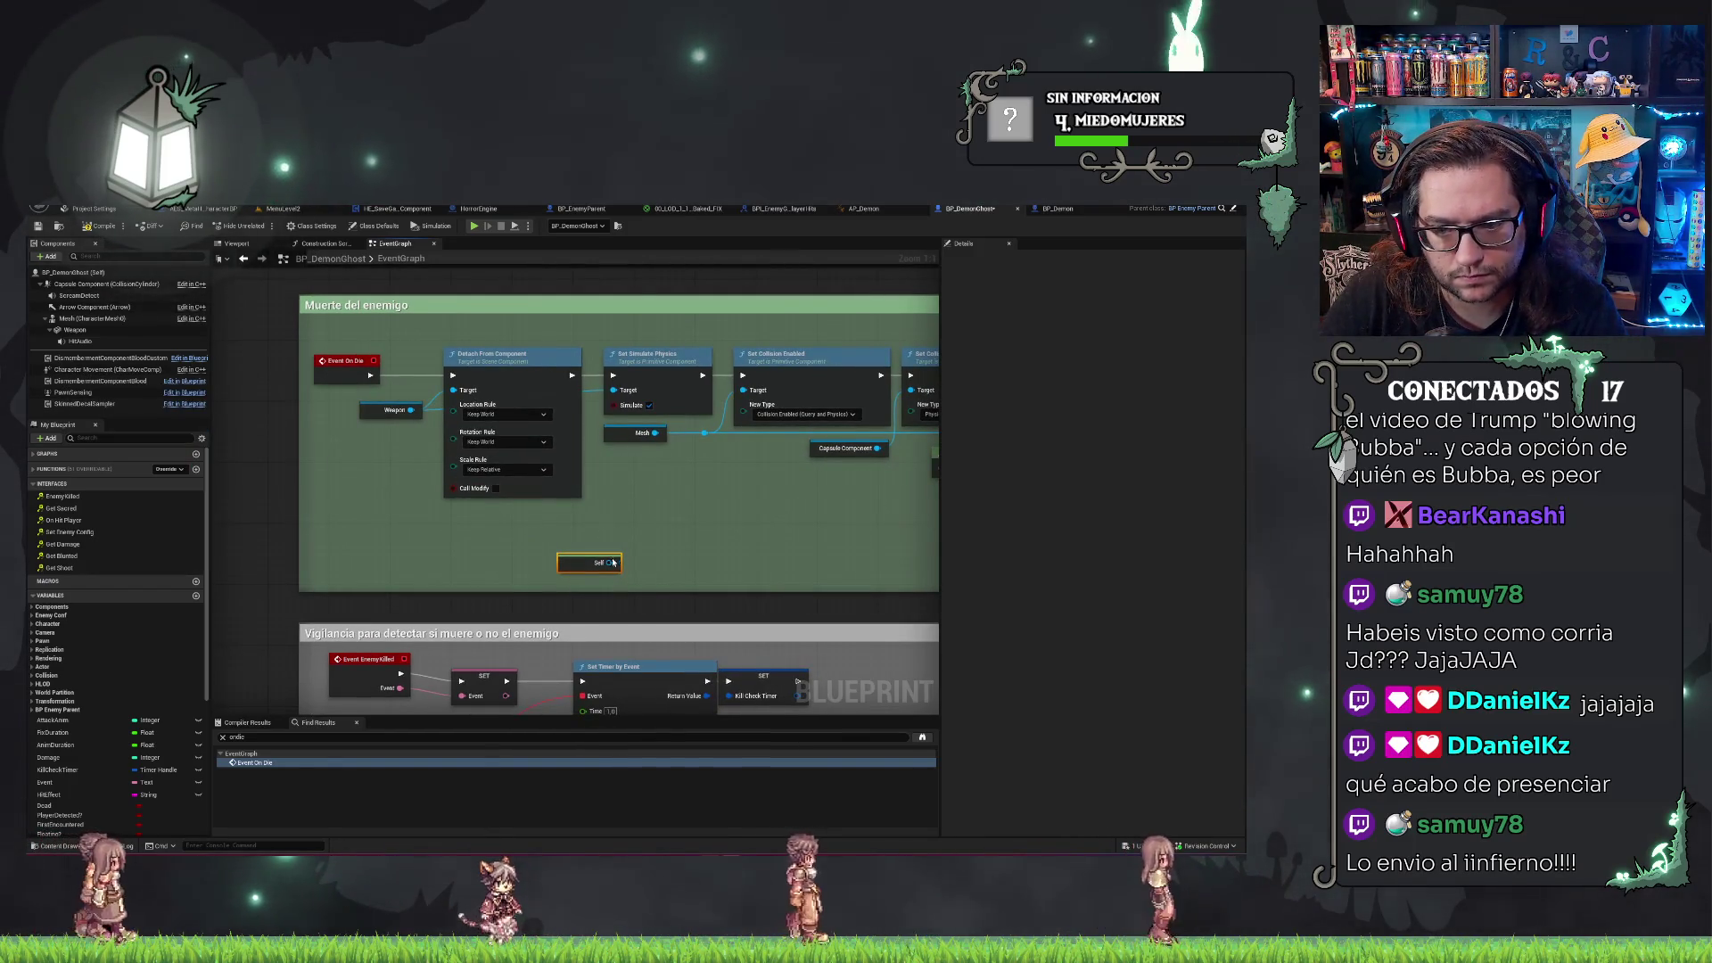
drag(610, 563, 662, 560)
text(chara)
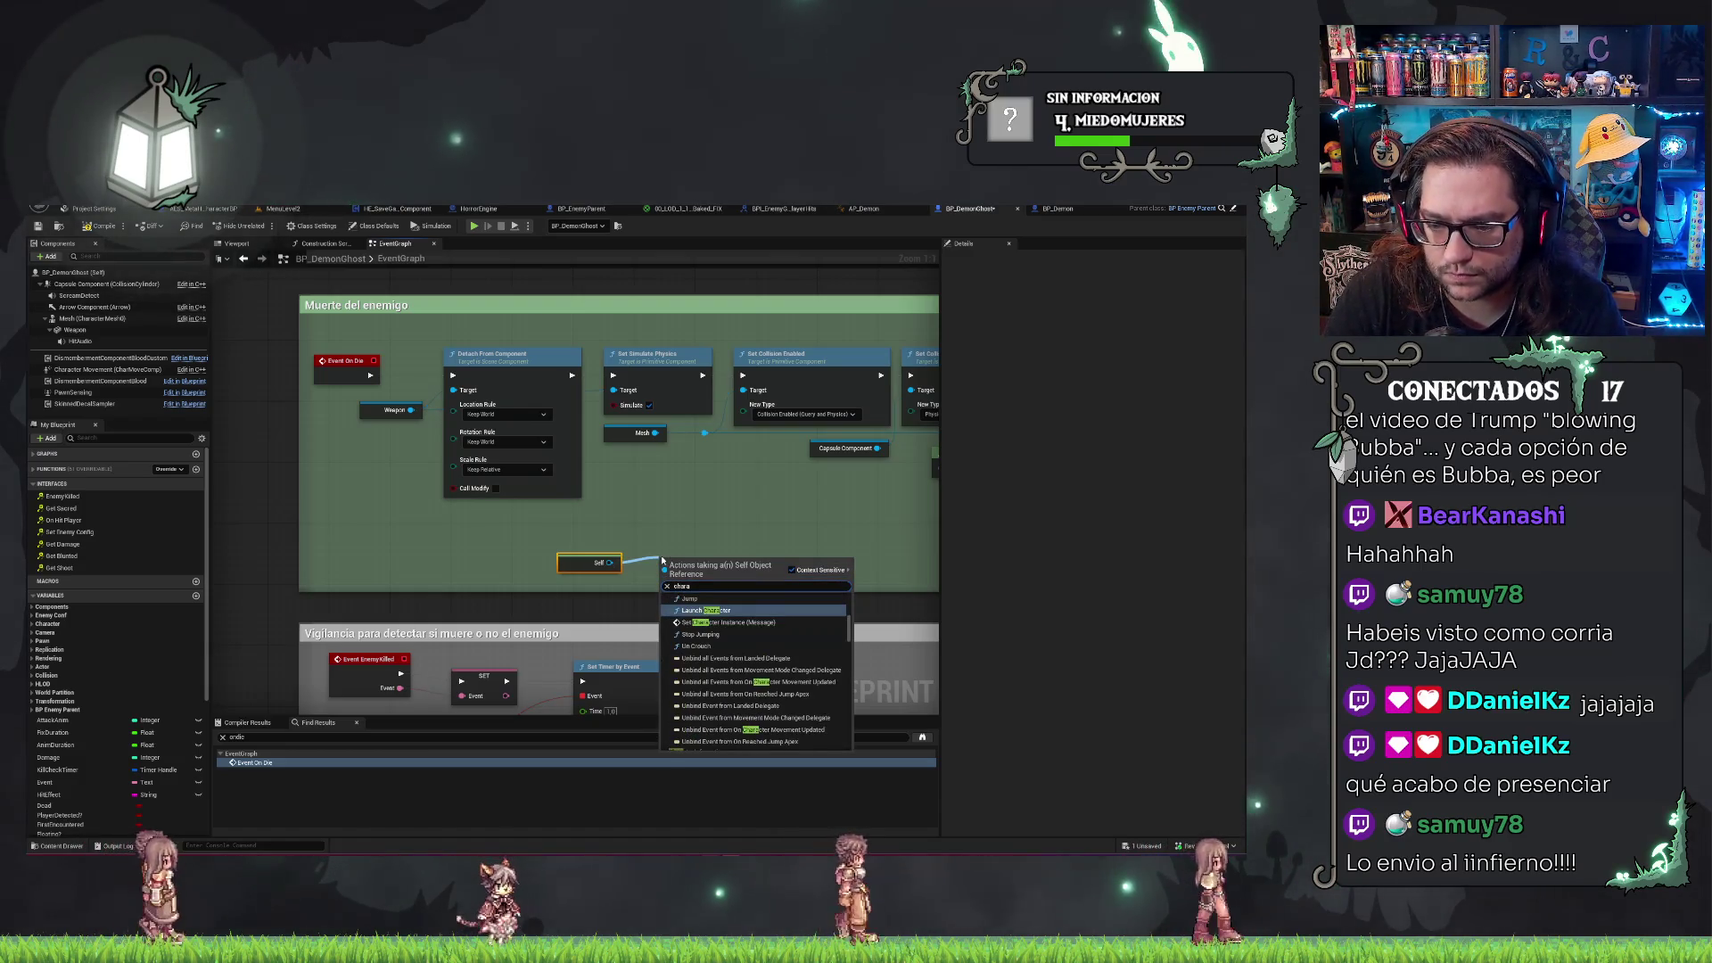
text(cter move)
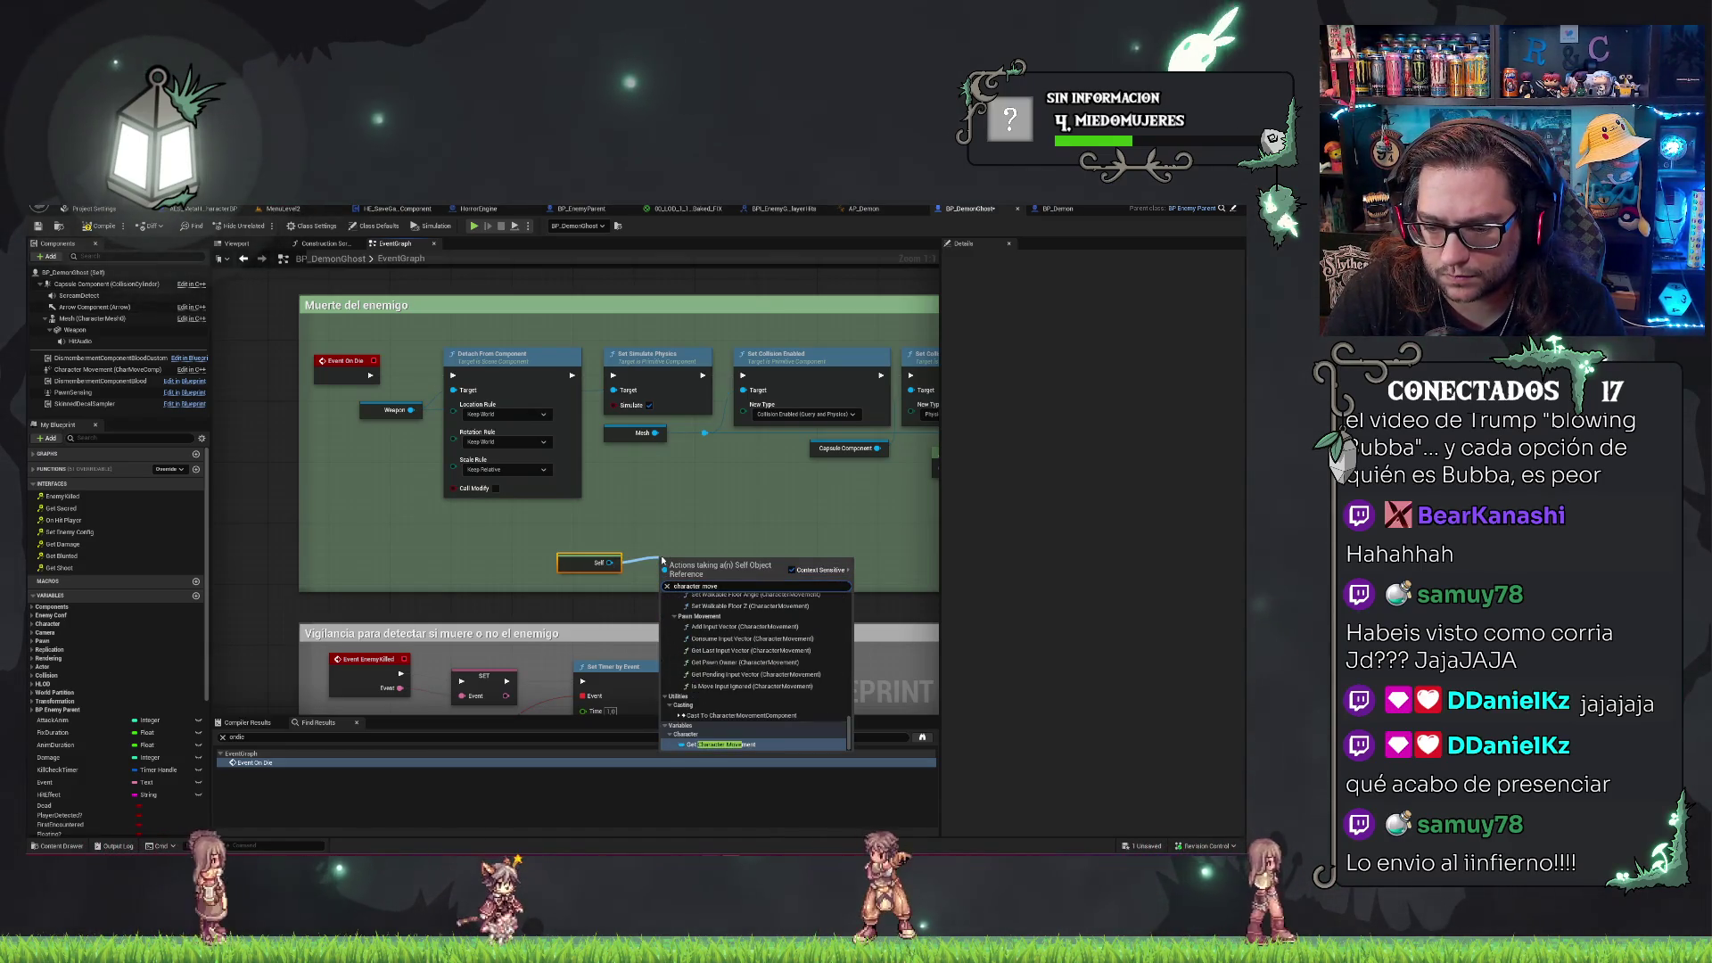
text( mode)
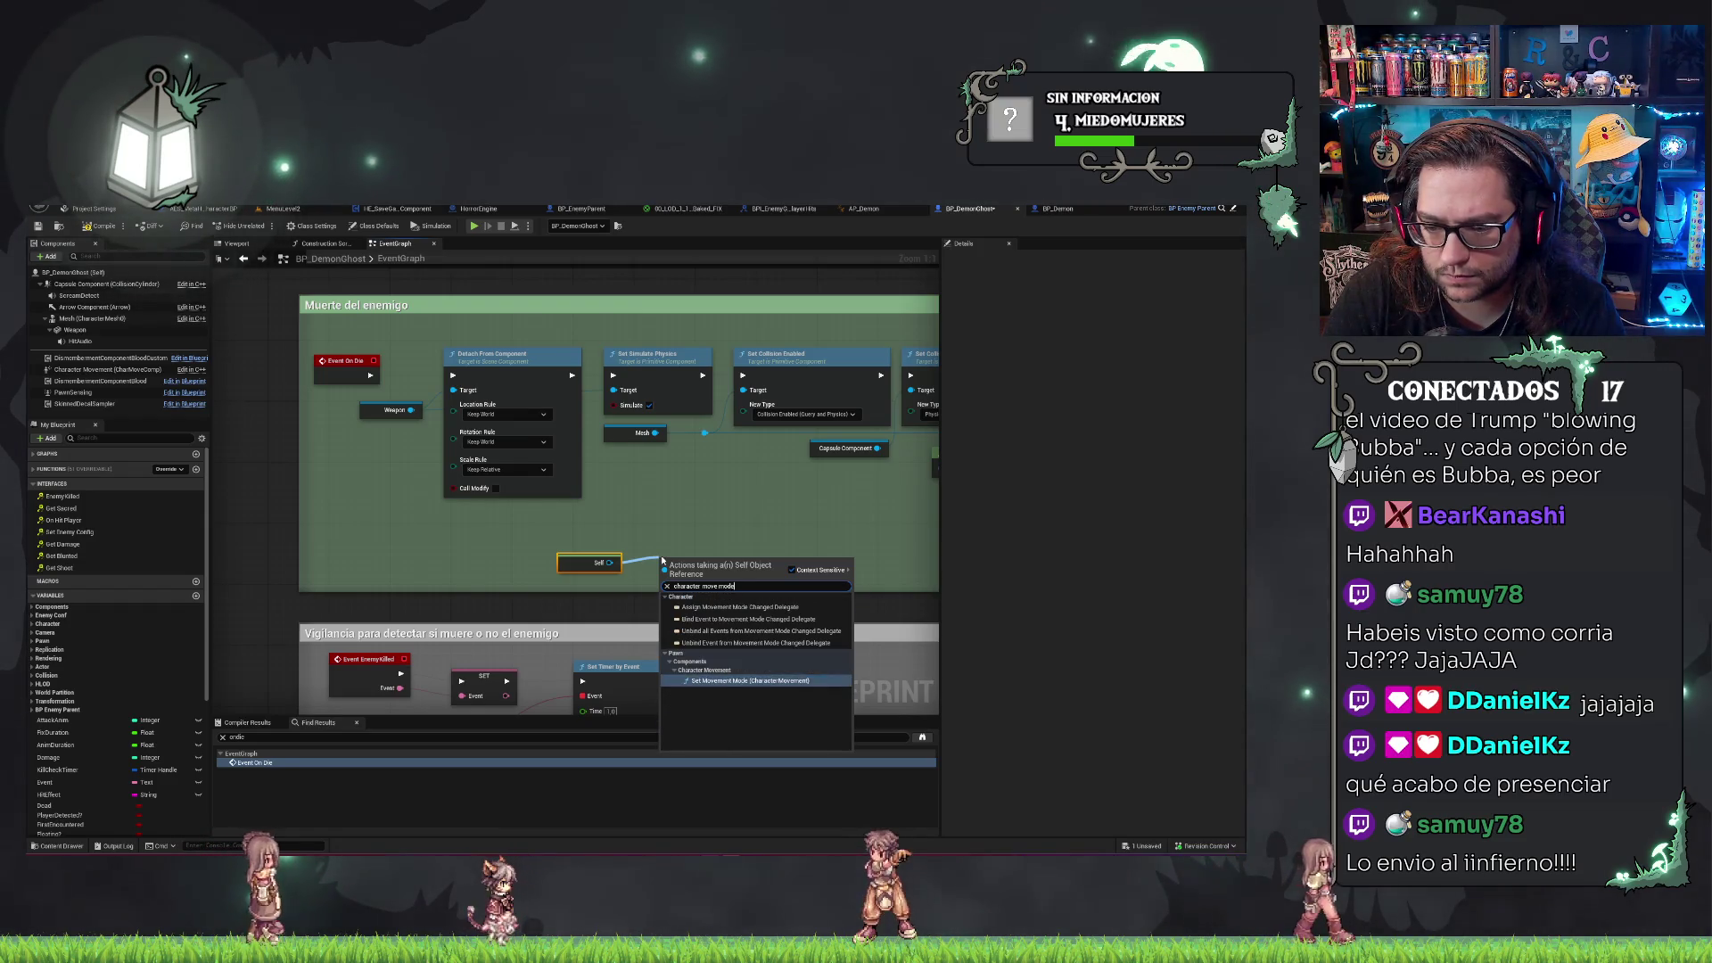
key(Return)
Set the node's mode to Flying and wire it into the death chain's execution flow.
mouse_move(578, 575)
mouse_down()
mouse_move(452, 557)
mouse_move(486, 596)
mouse_up()
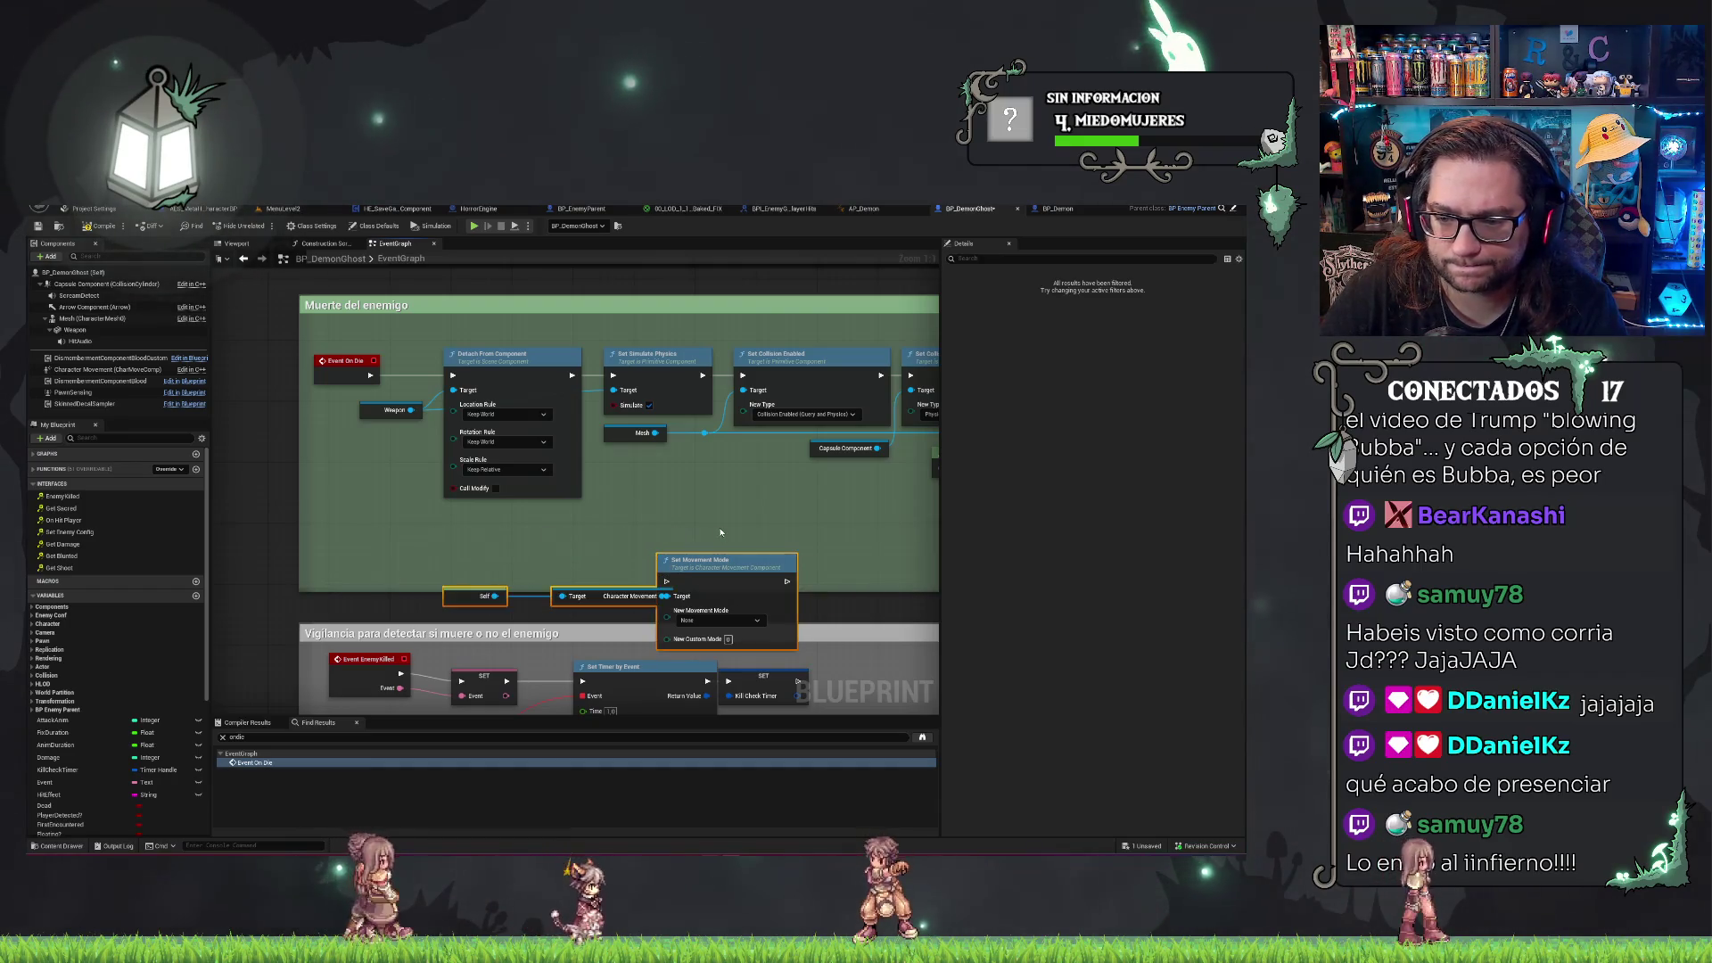
mouse_move(696, 574)
mouse_down()
mouse_move(765, 567)
mouse_move(742, 533)
mouse_up()
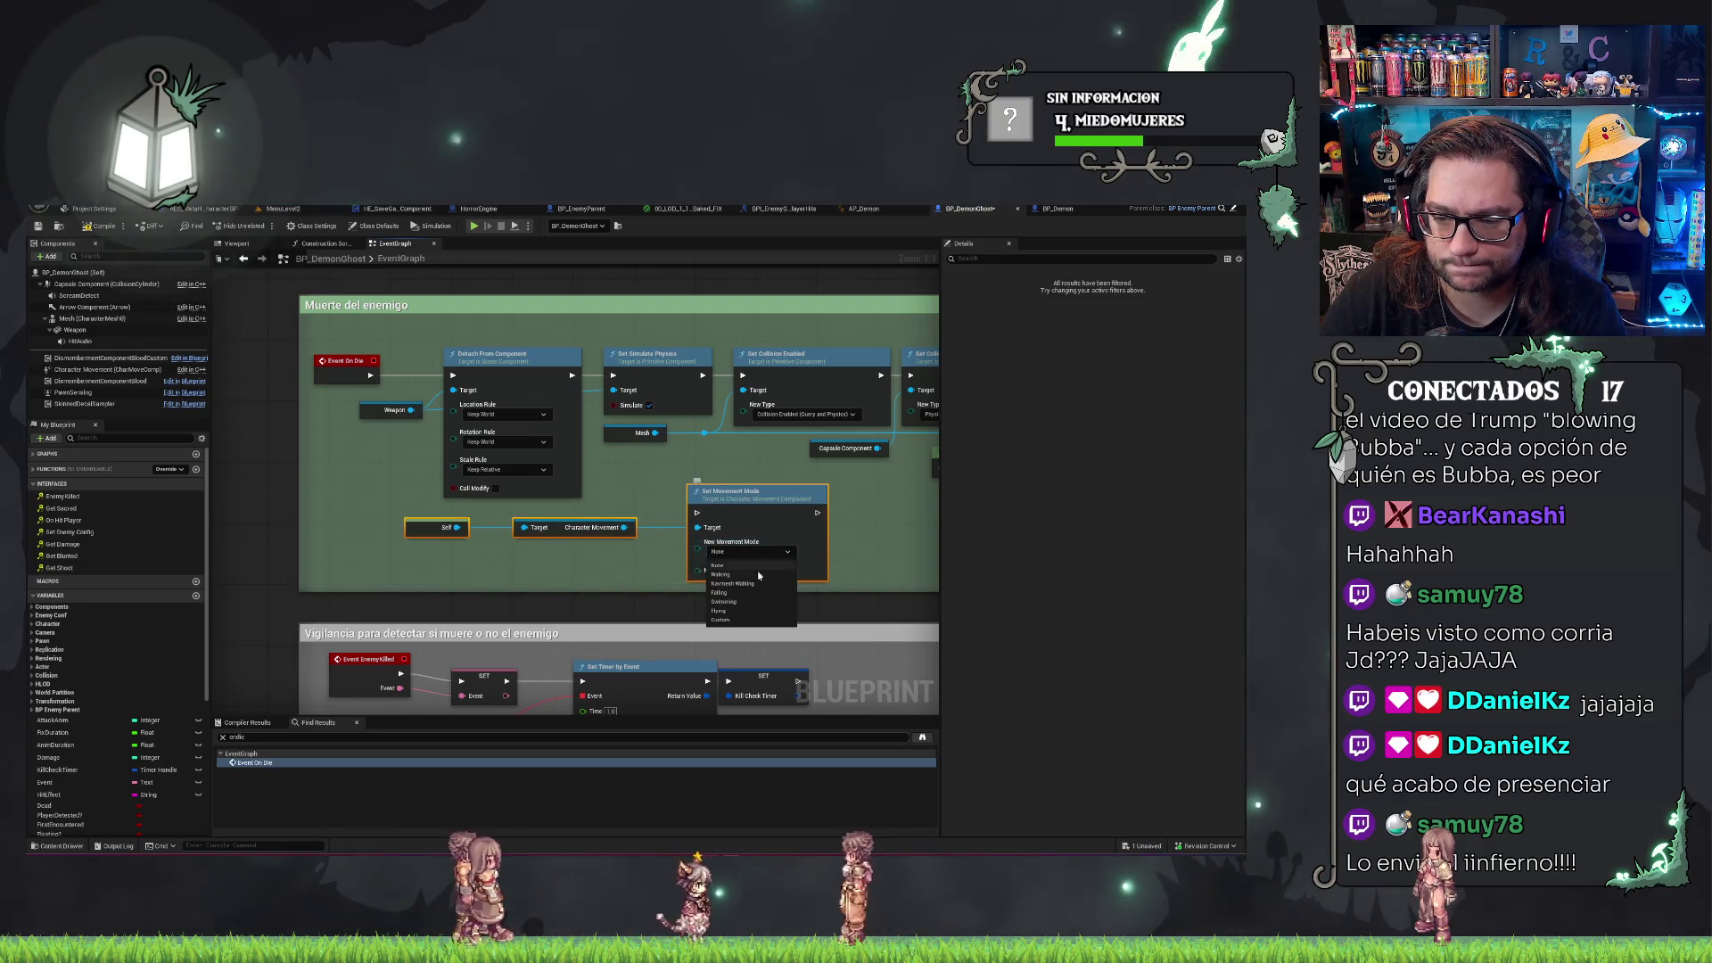
click(740, 612)
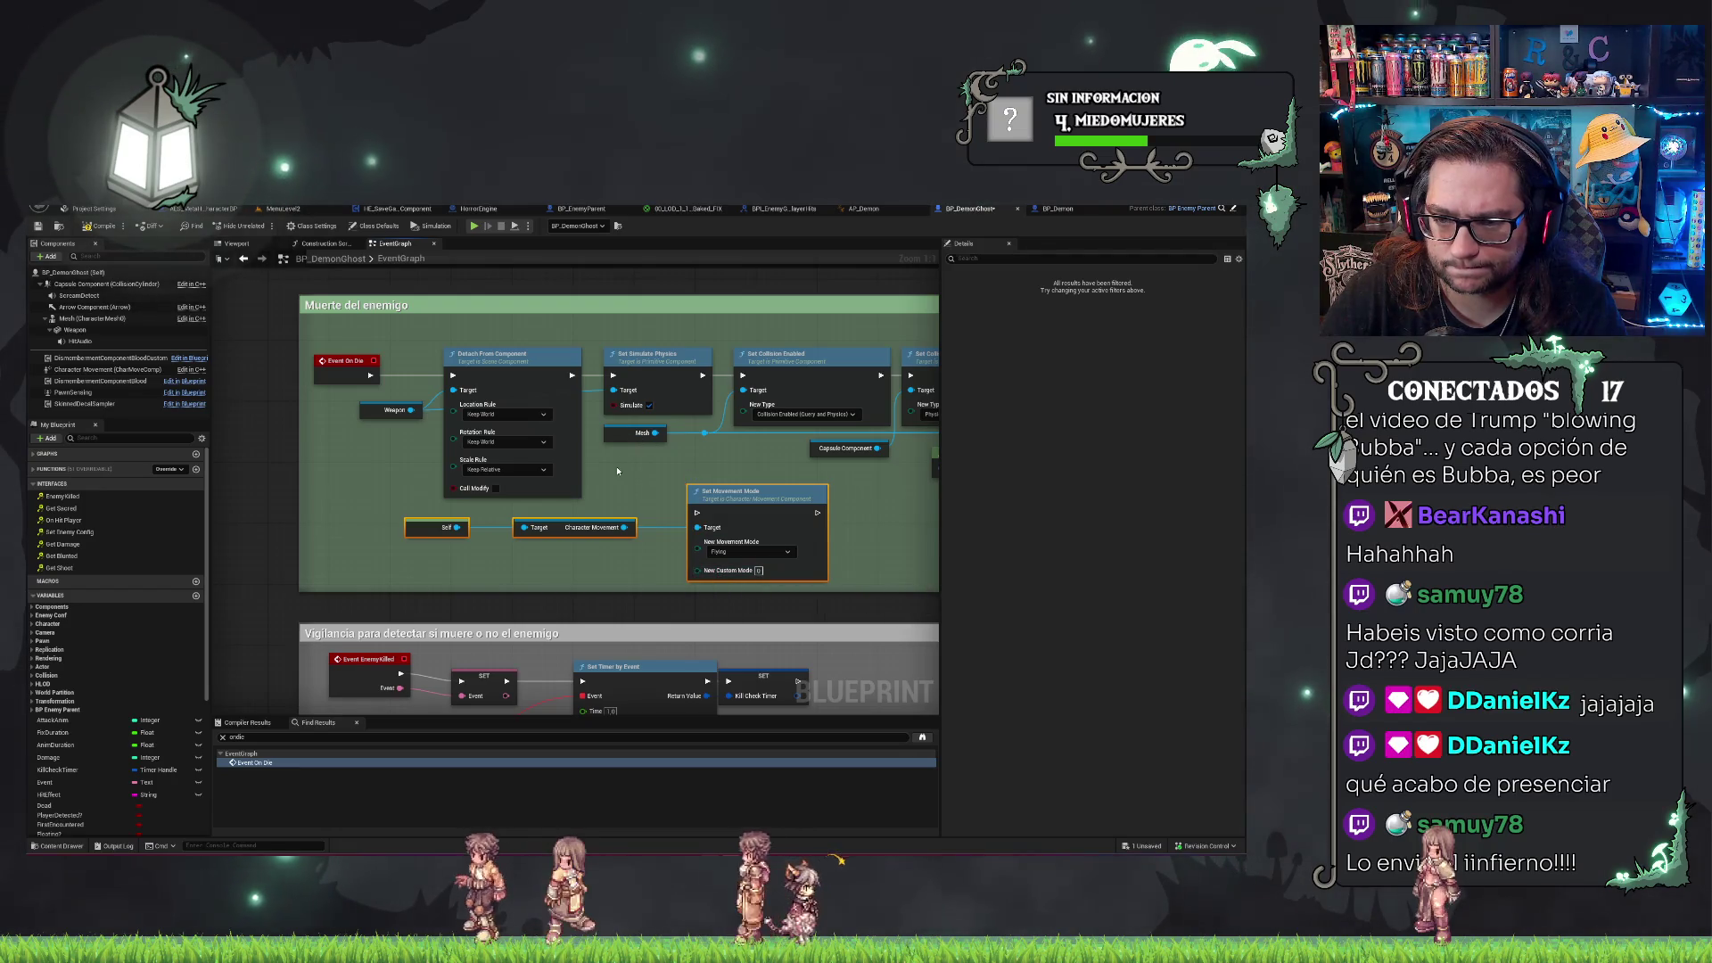
drag(617, 471, 566, 458)
drag(520, 362, 612, 455)
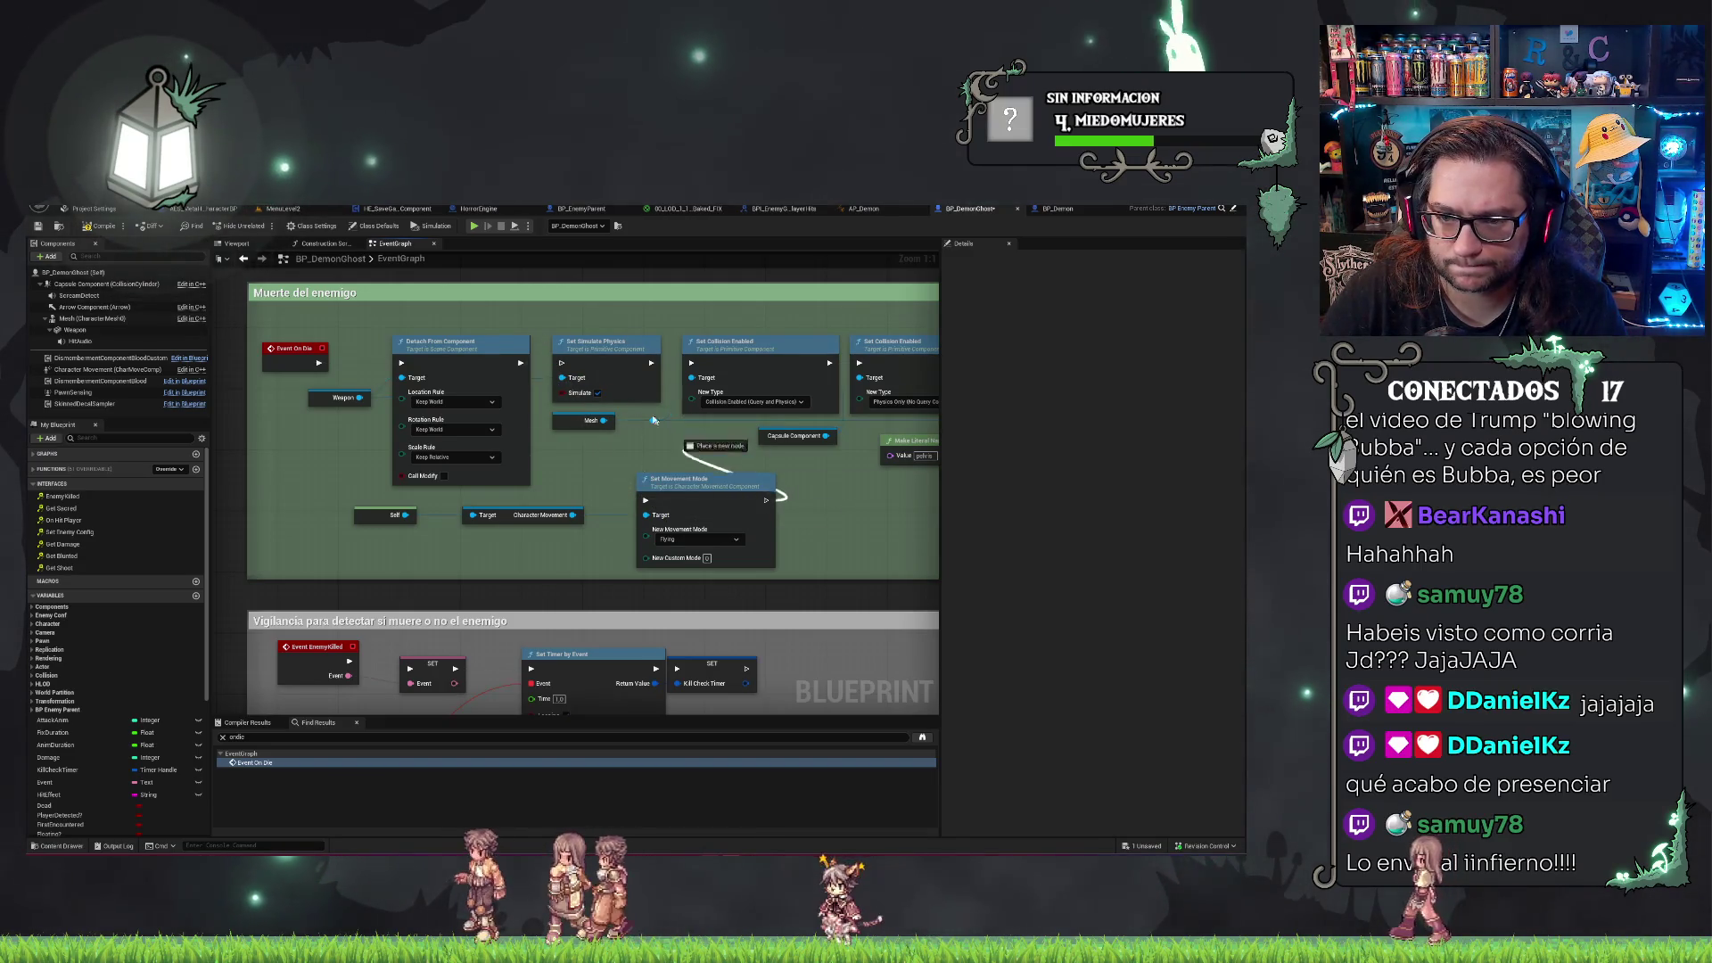
drag(562, 369, 562, 368)
drag(818, 518, 476, 496)
drag(699, 443, 916, 475)
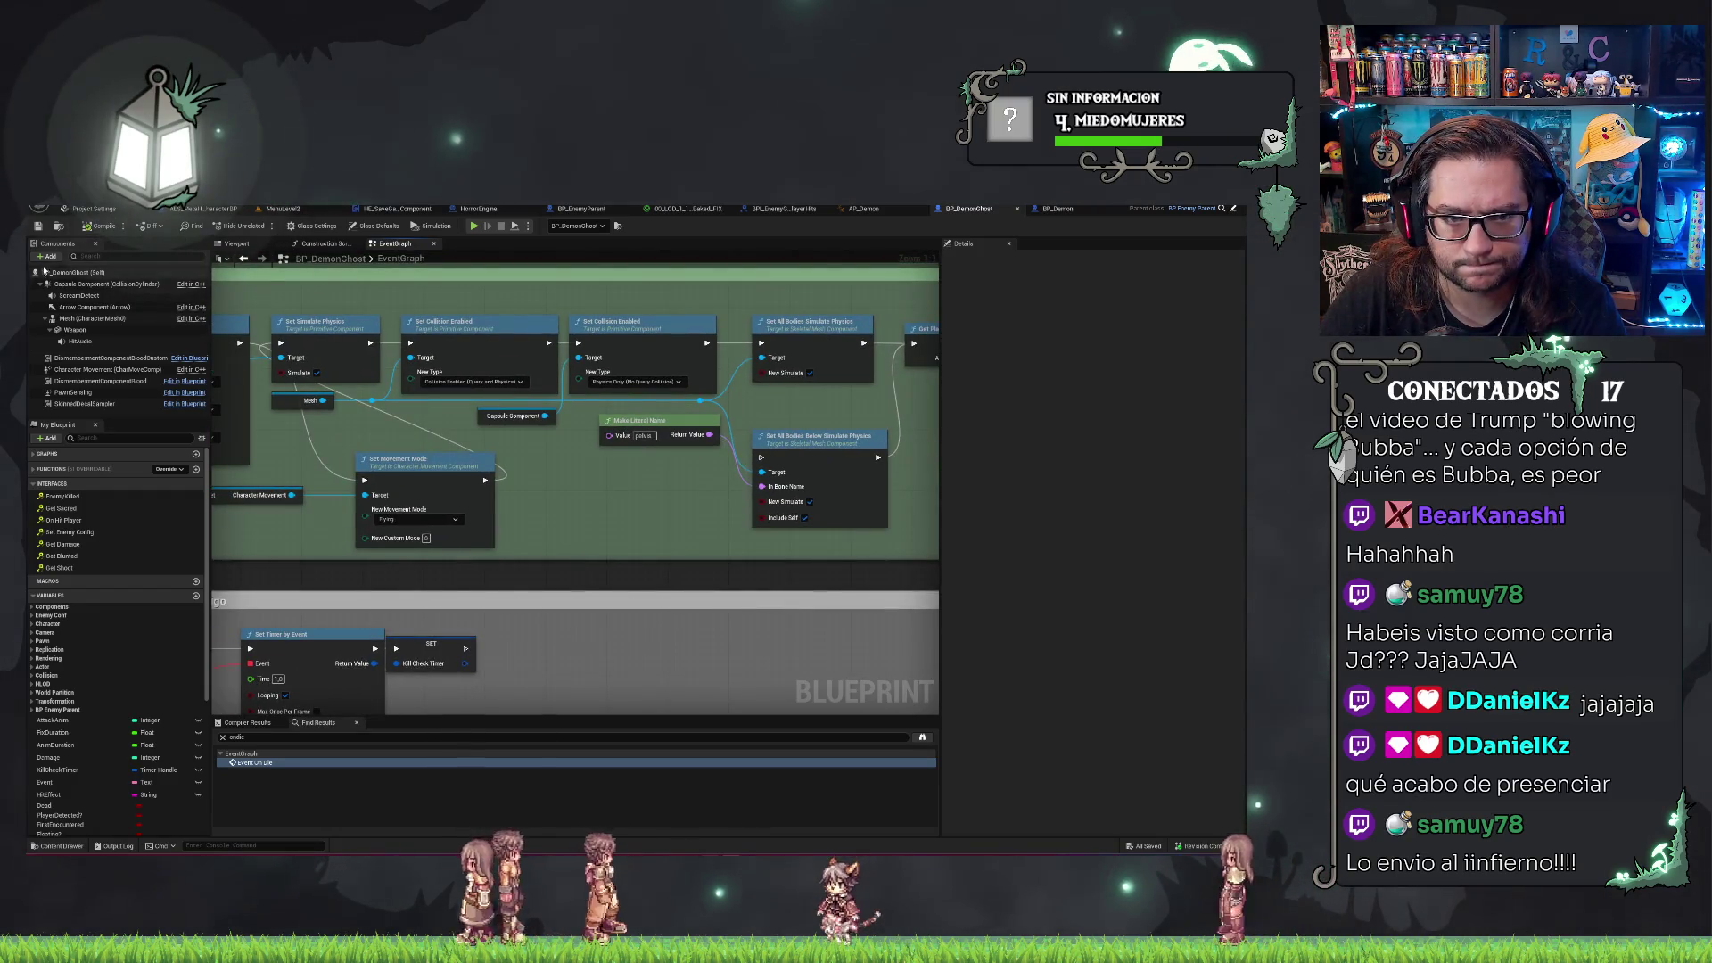
click(291, 211)
Save, start a new play-test game, and equip the golden crucifix.
key(ctrl+s)
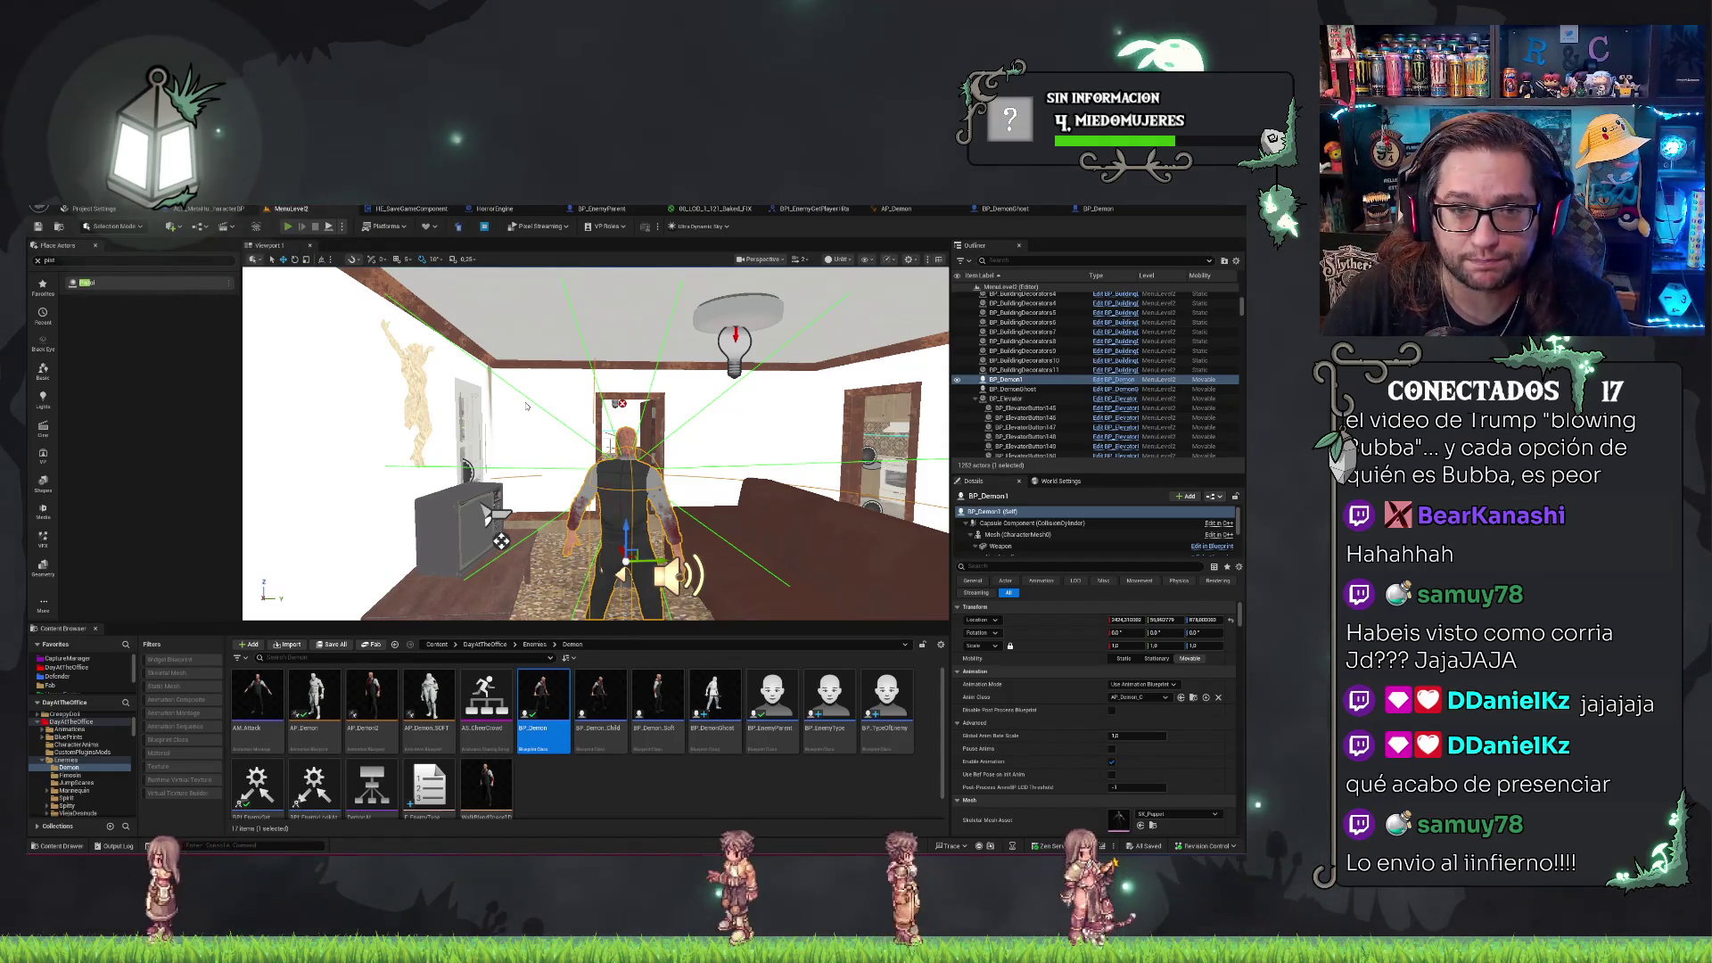
click(287, 226)
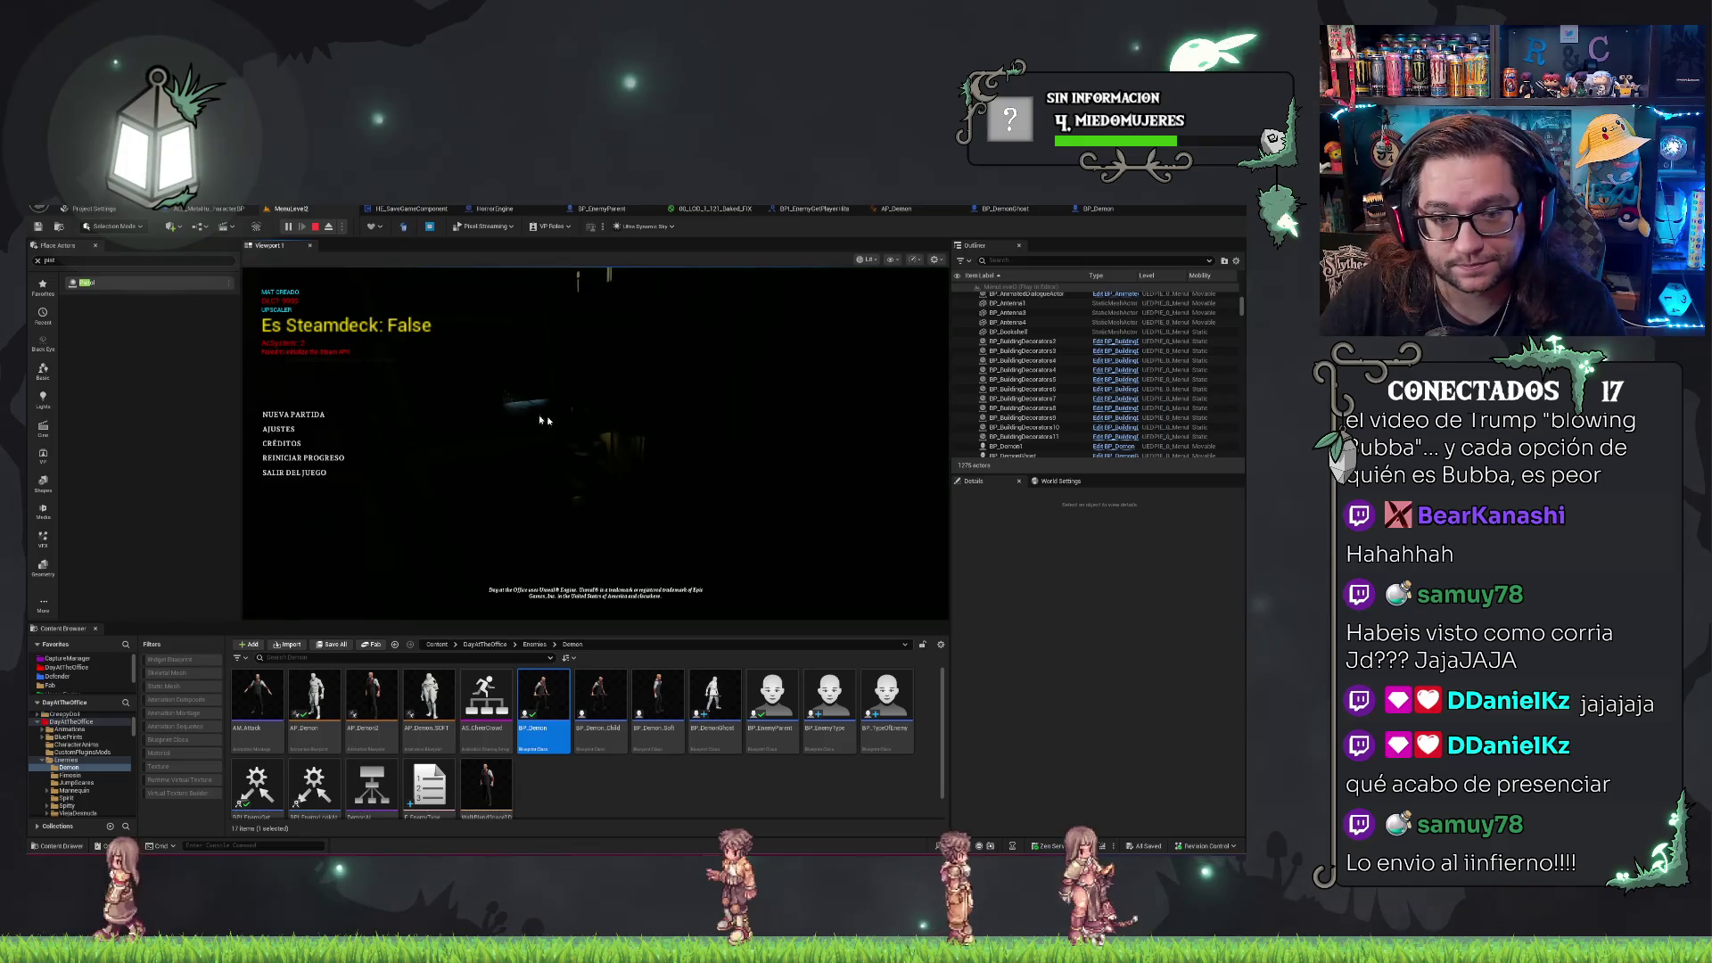
click(293, 415)
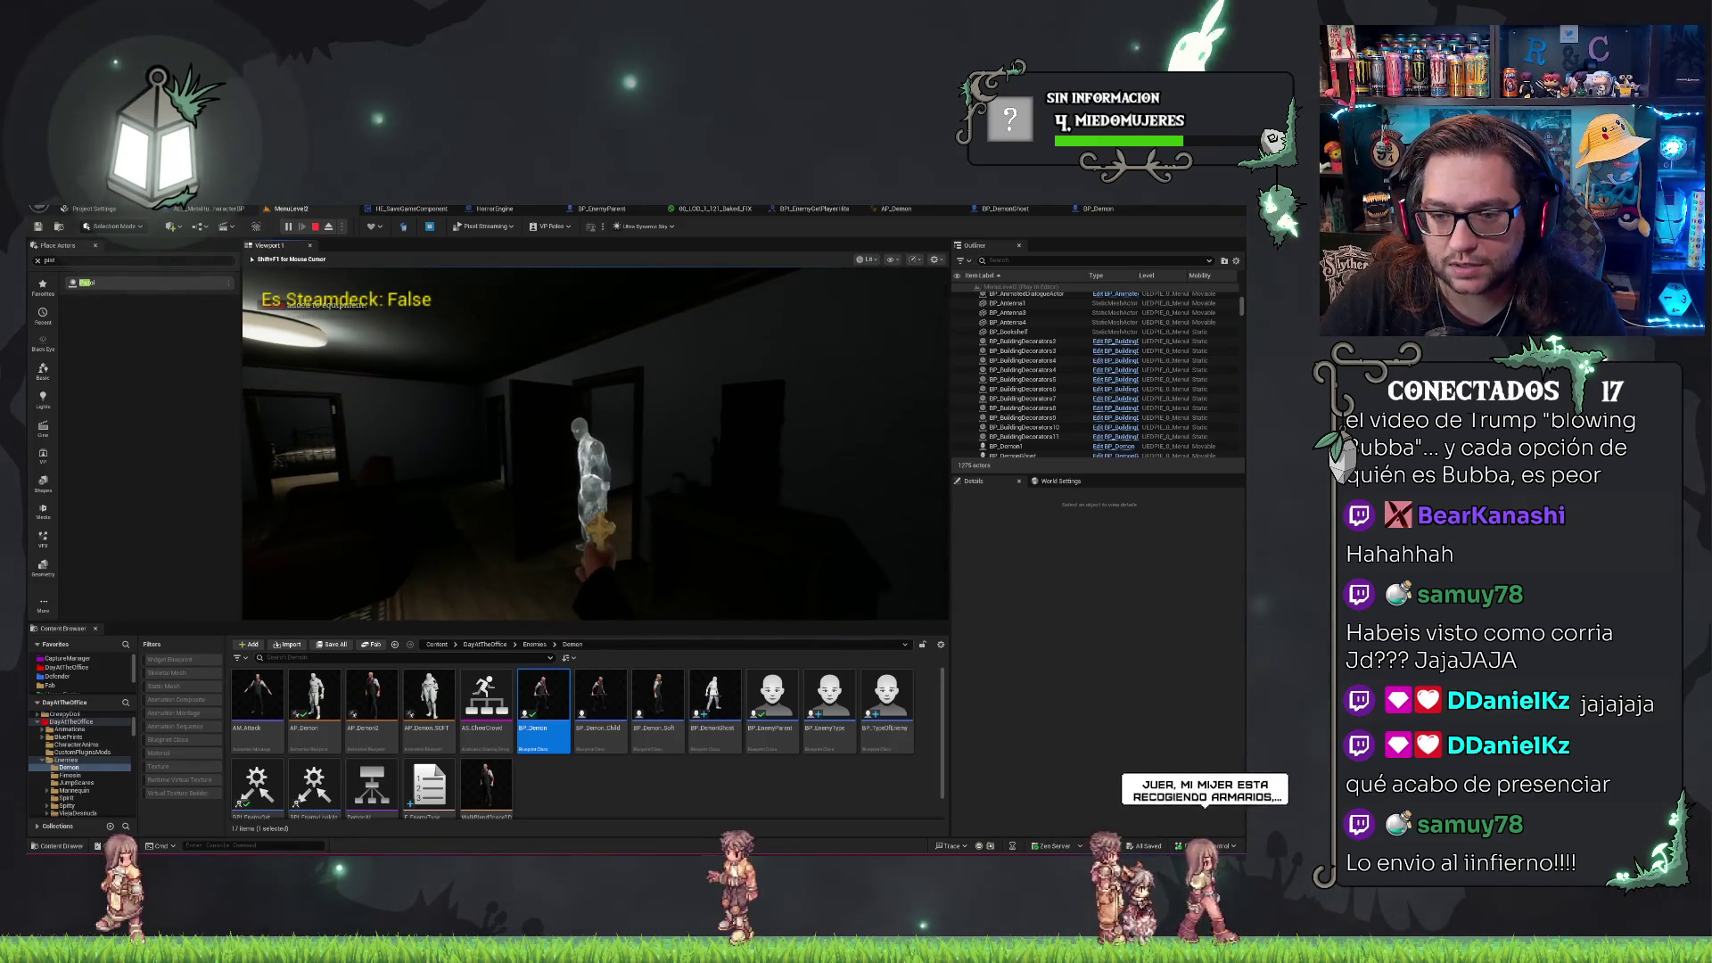
key(2)
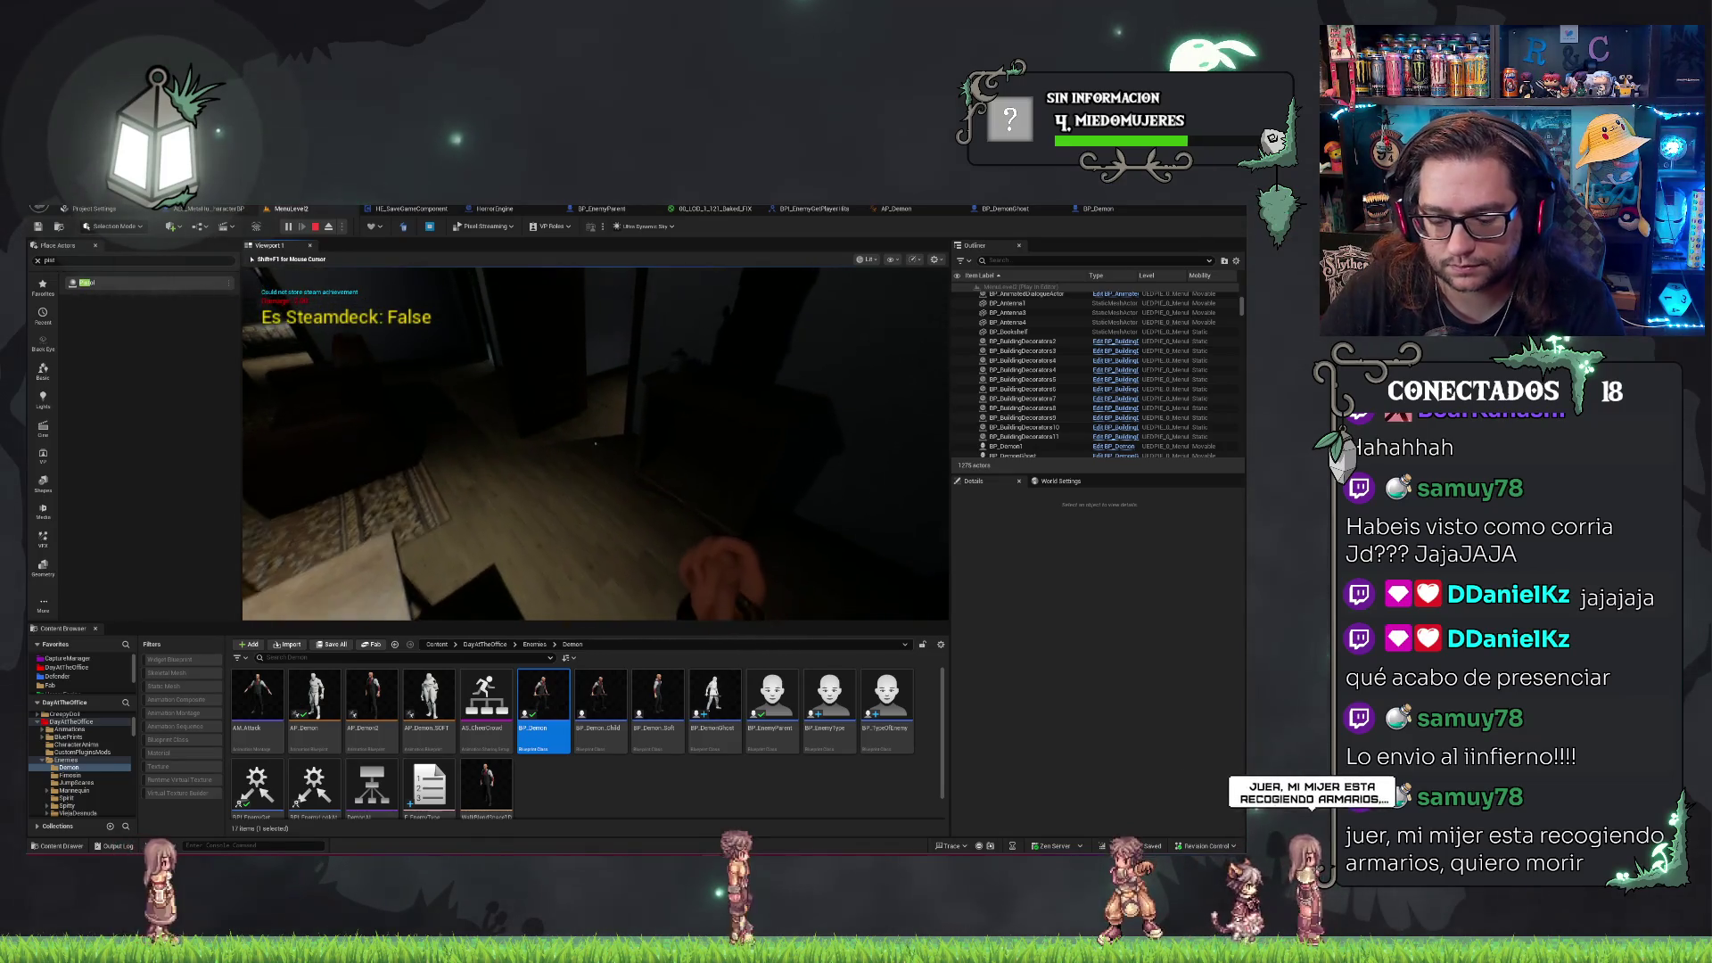
Eject from the player to inspect the room in another view mode, then stop the session.
key(F8)
key(alt+4)
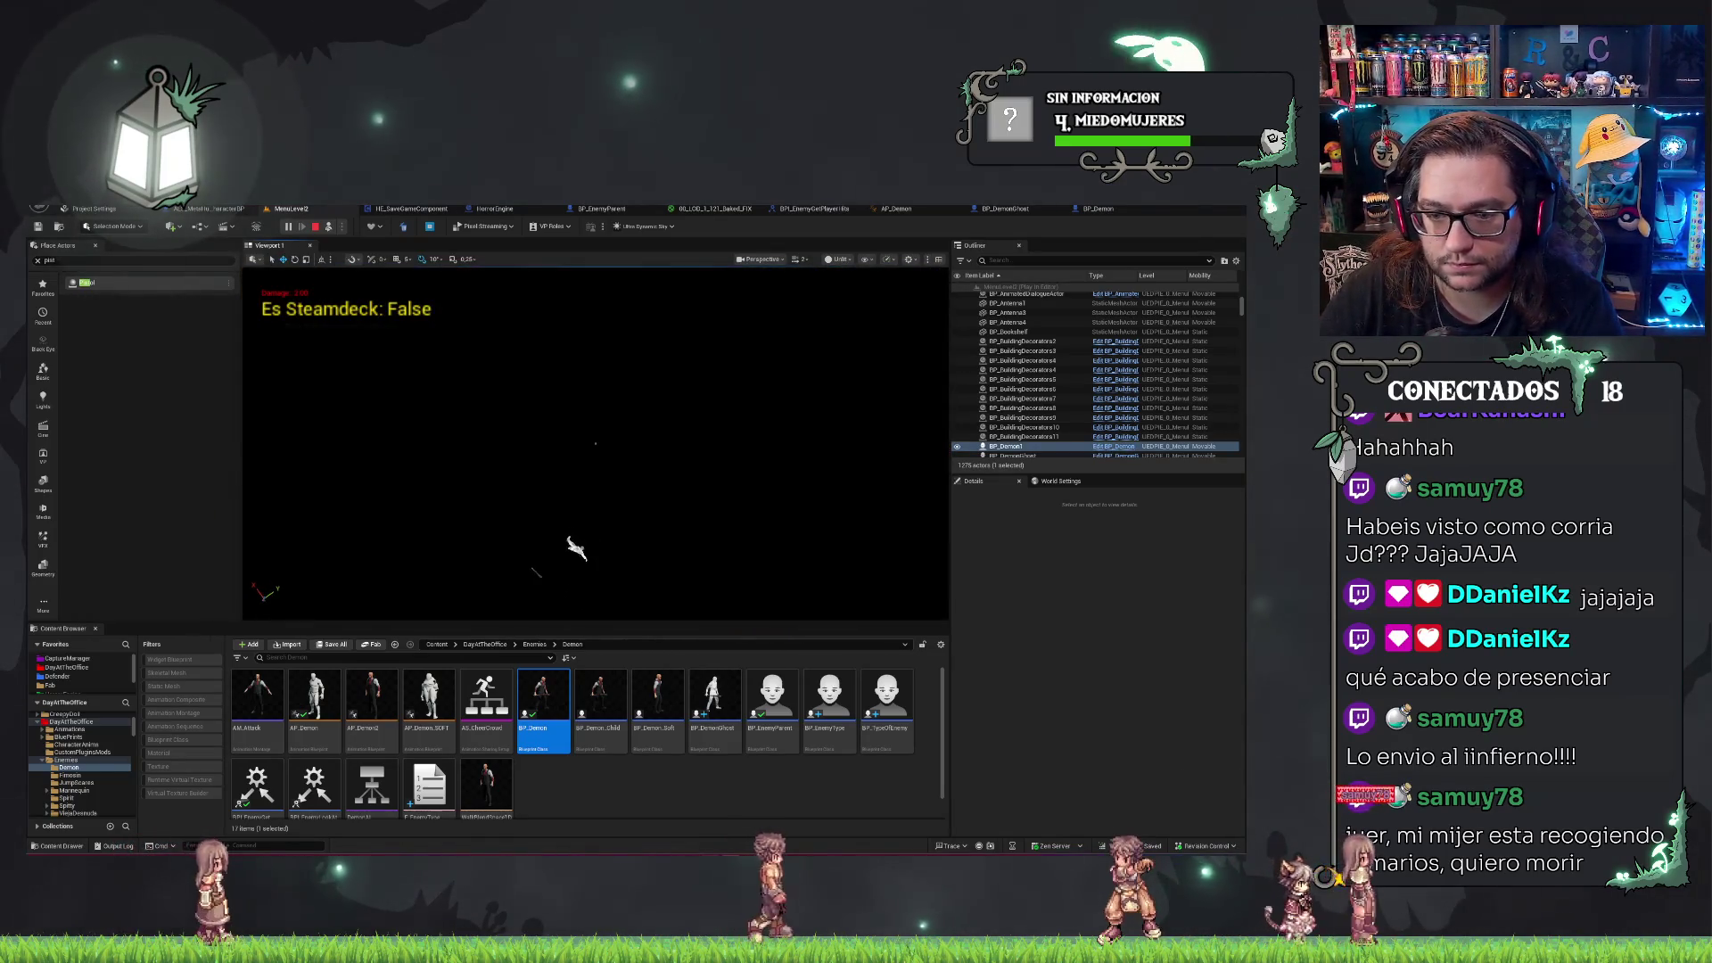
mouse_move(698, 478)
mouse_down()
mouse_move(592, 367)
mouse_move(597, 451)
mouse_move(562, 448)
mouse_up()
scroll(591, 366, up, 2)
key(Escape)
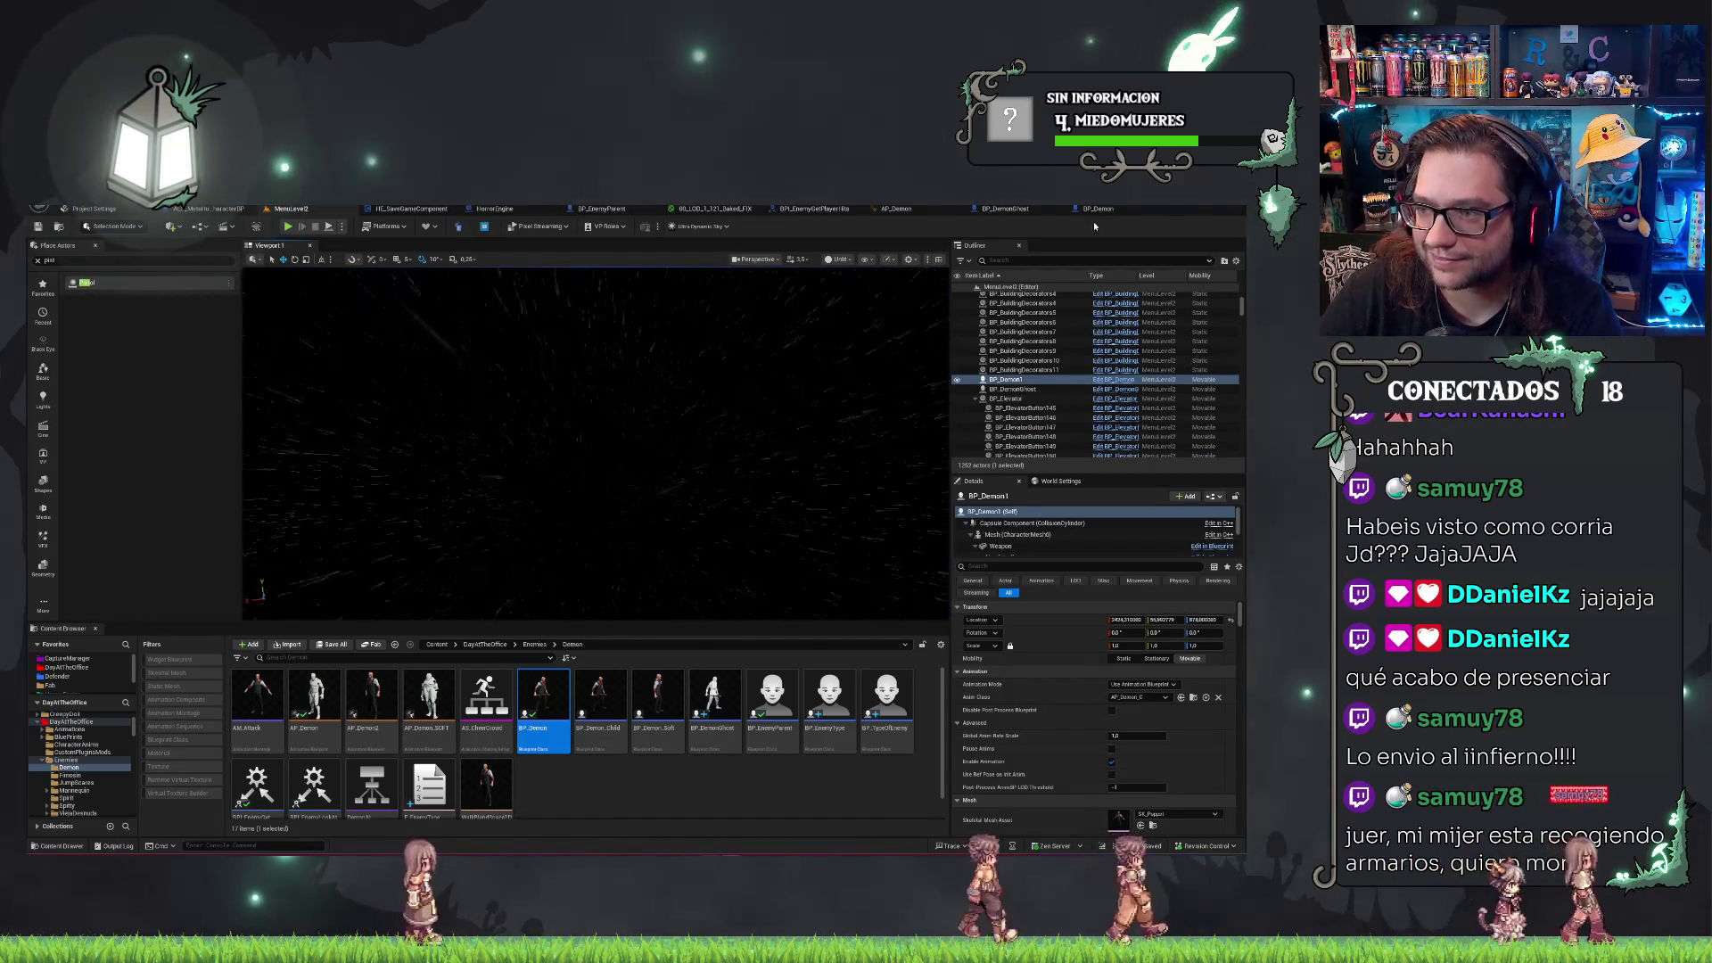
click(1034, 210)
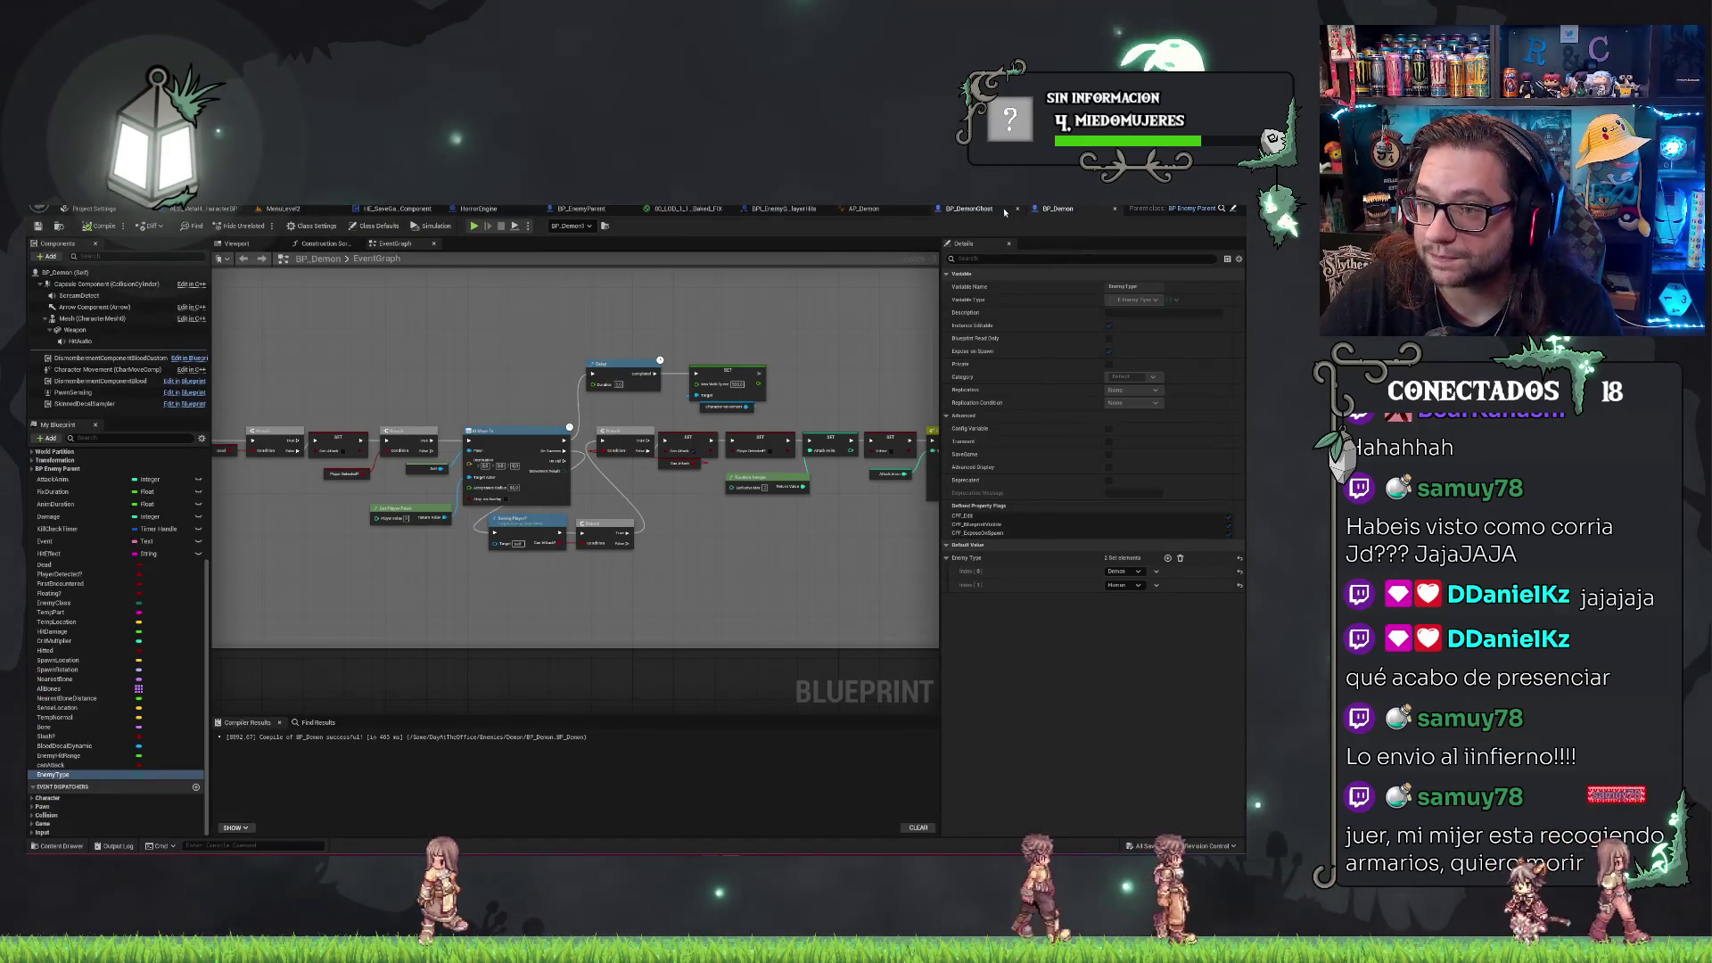
click(1000, 210)
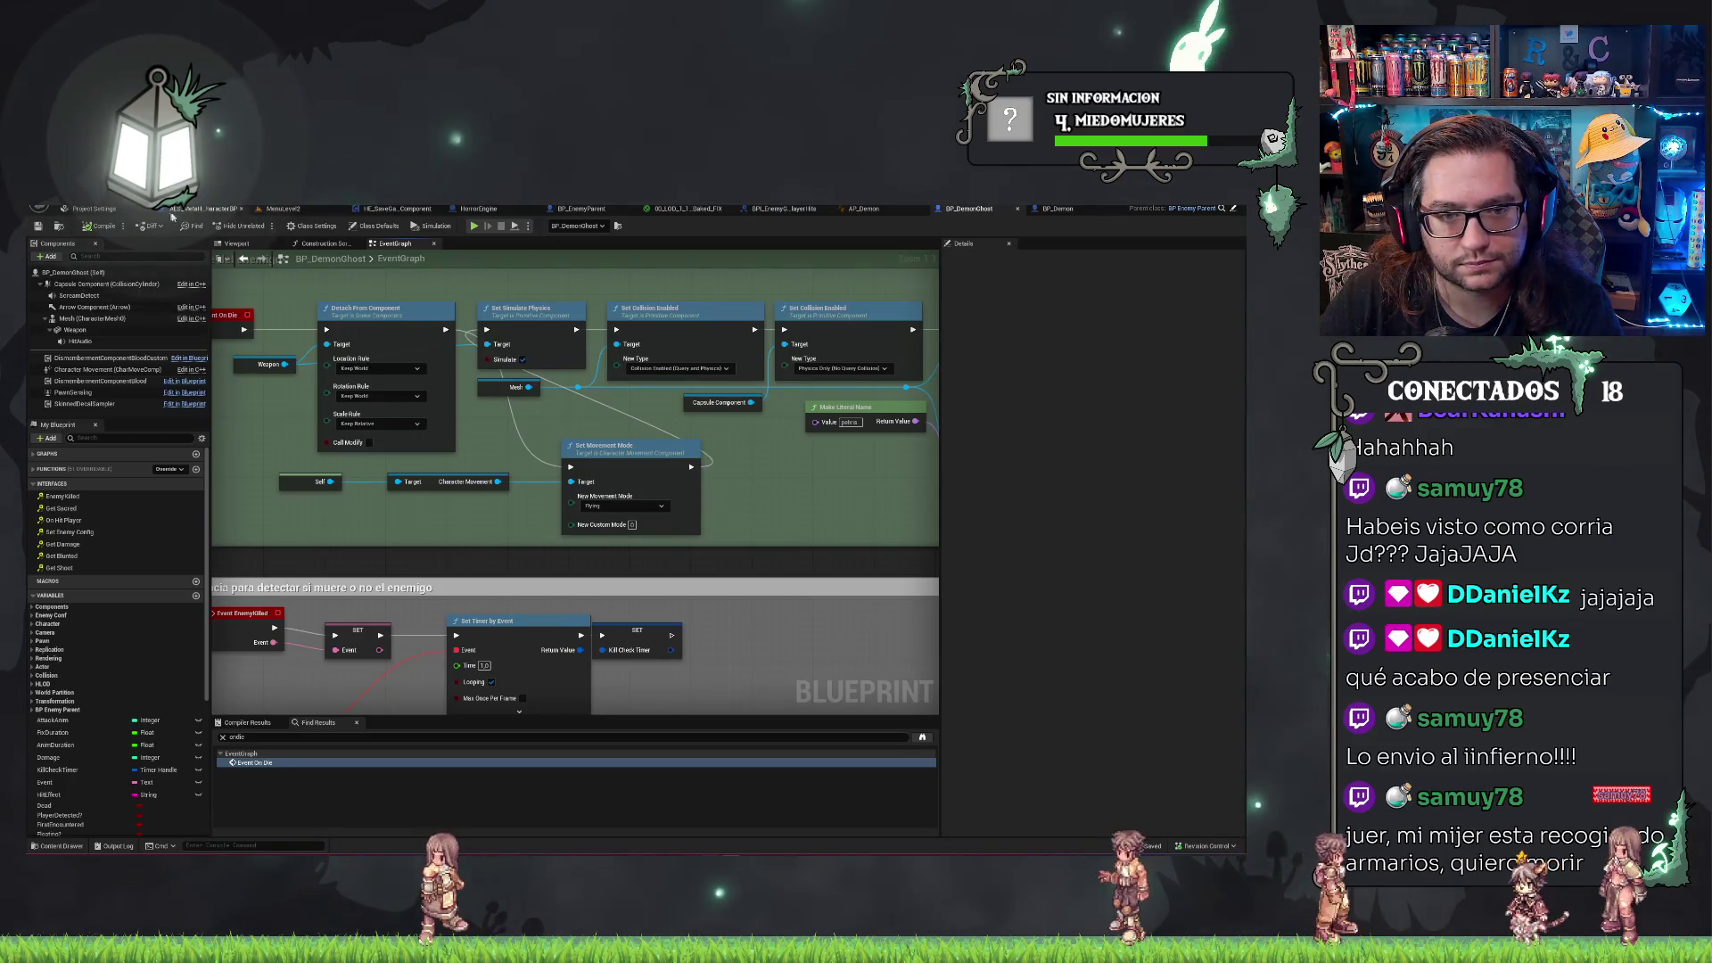
click(267, 209)
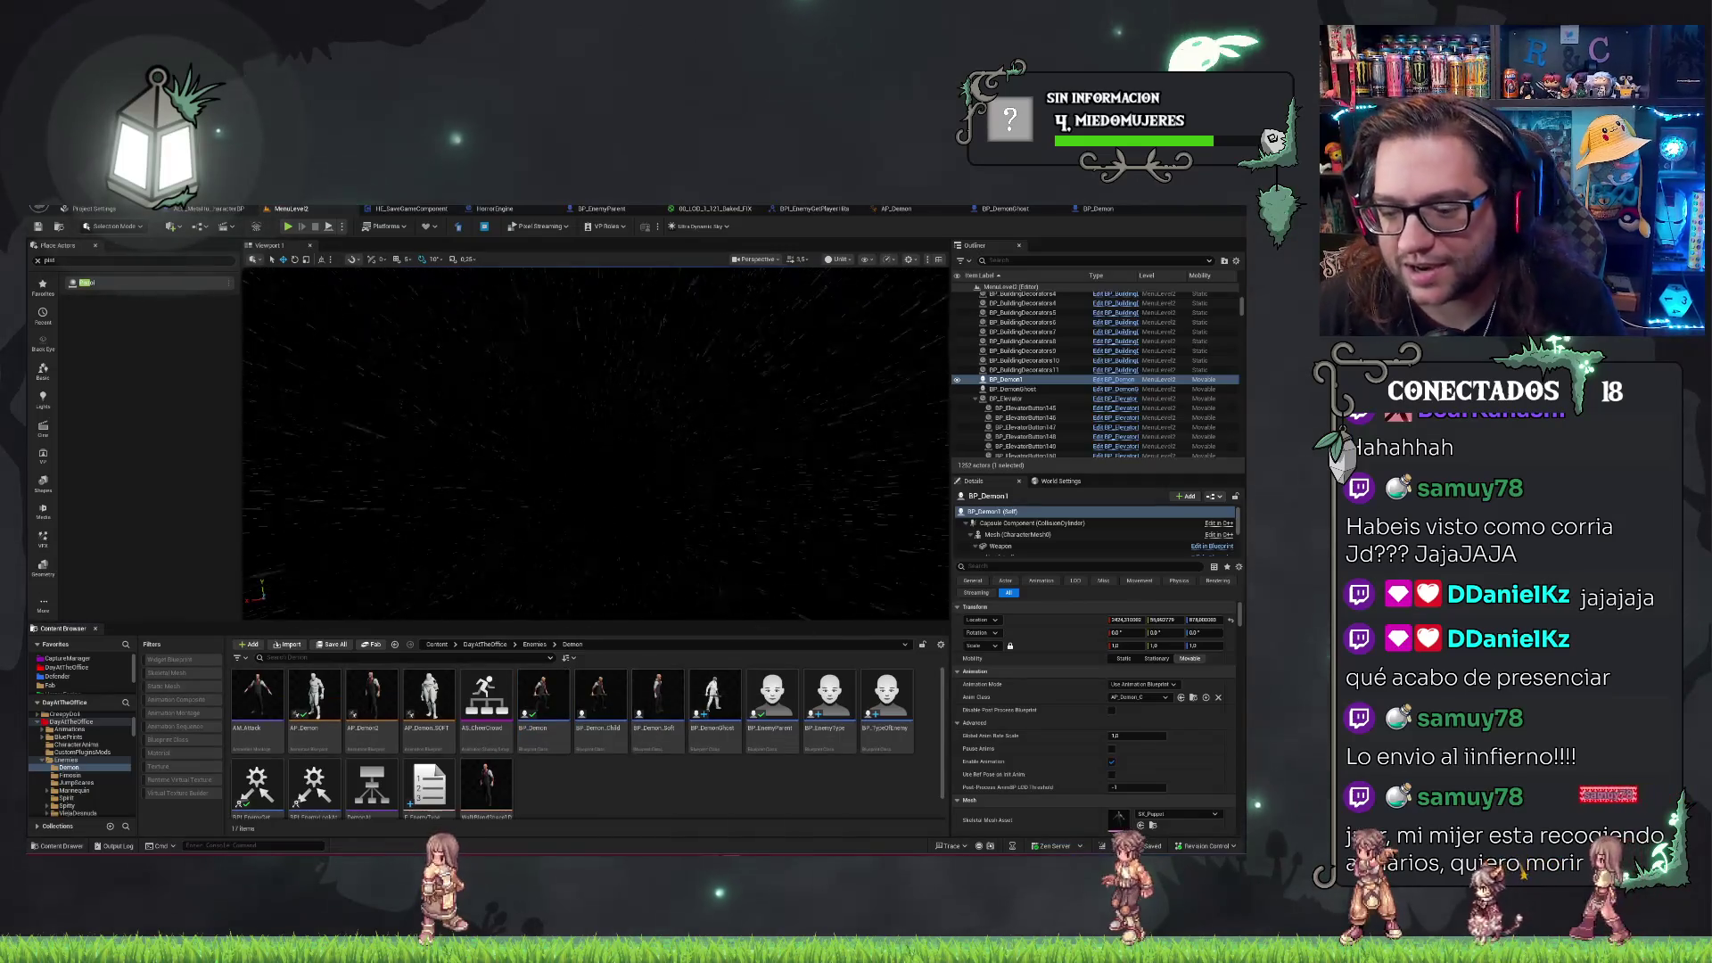
Browse into the Fimosin folder, open BP_Fimosin, then close it.
scroll(584, 748, down, 1)
click(535, 644)
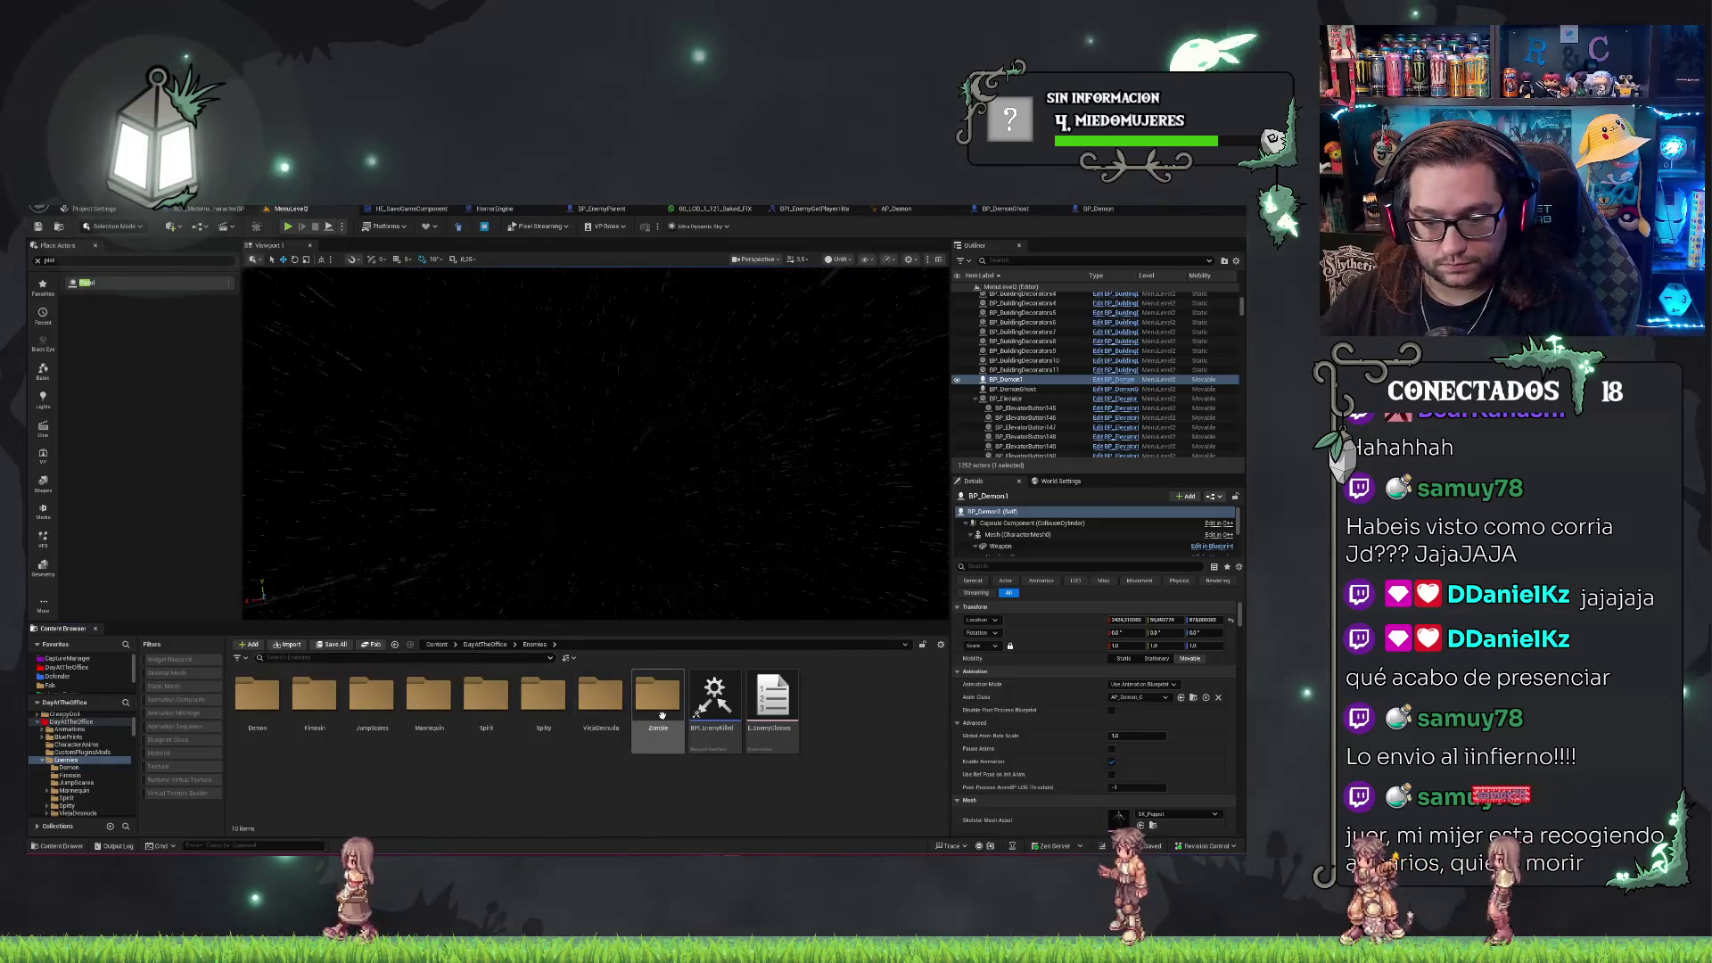
double_click(317, 697)
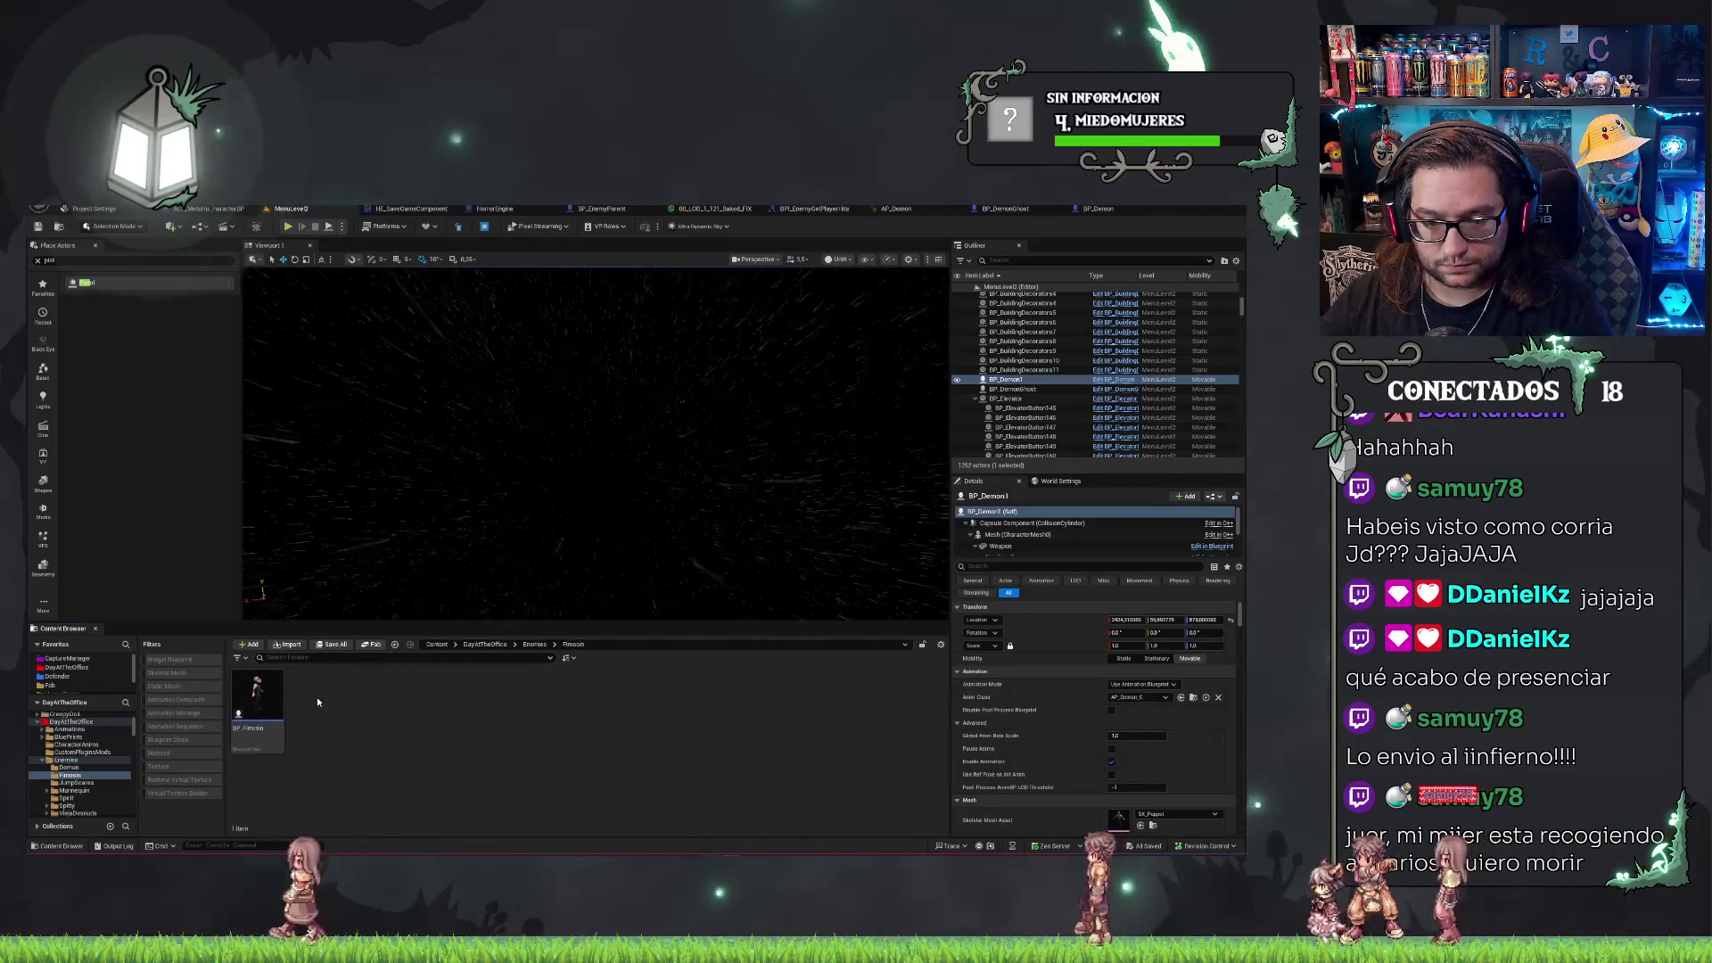
double_click(263, 689)
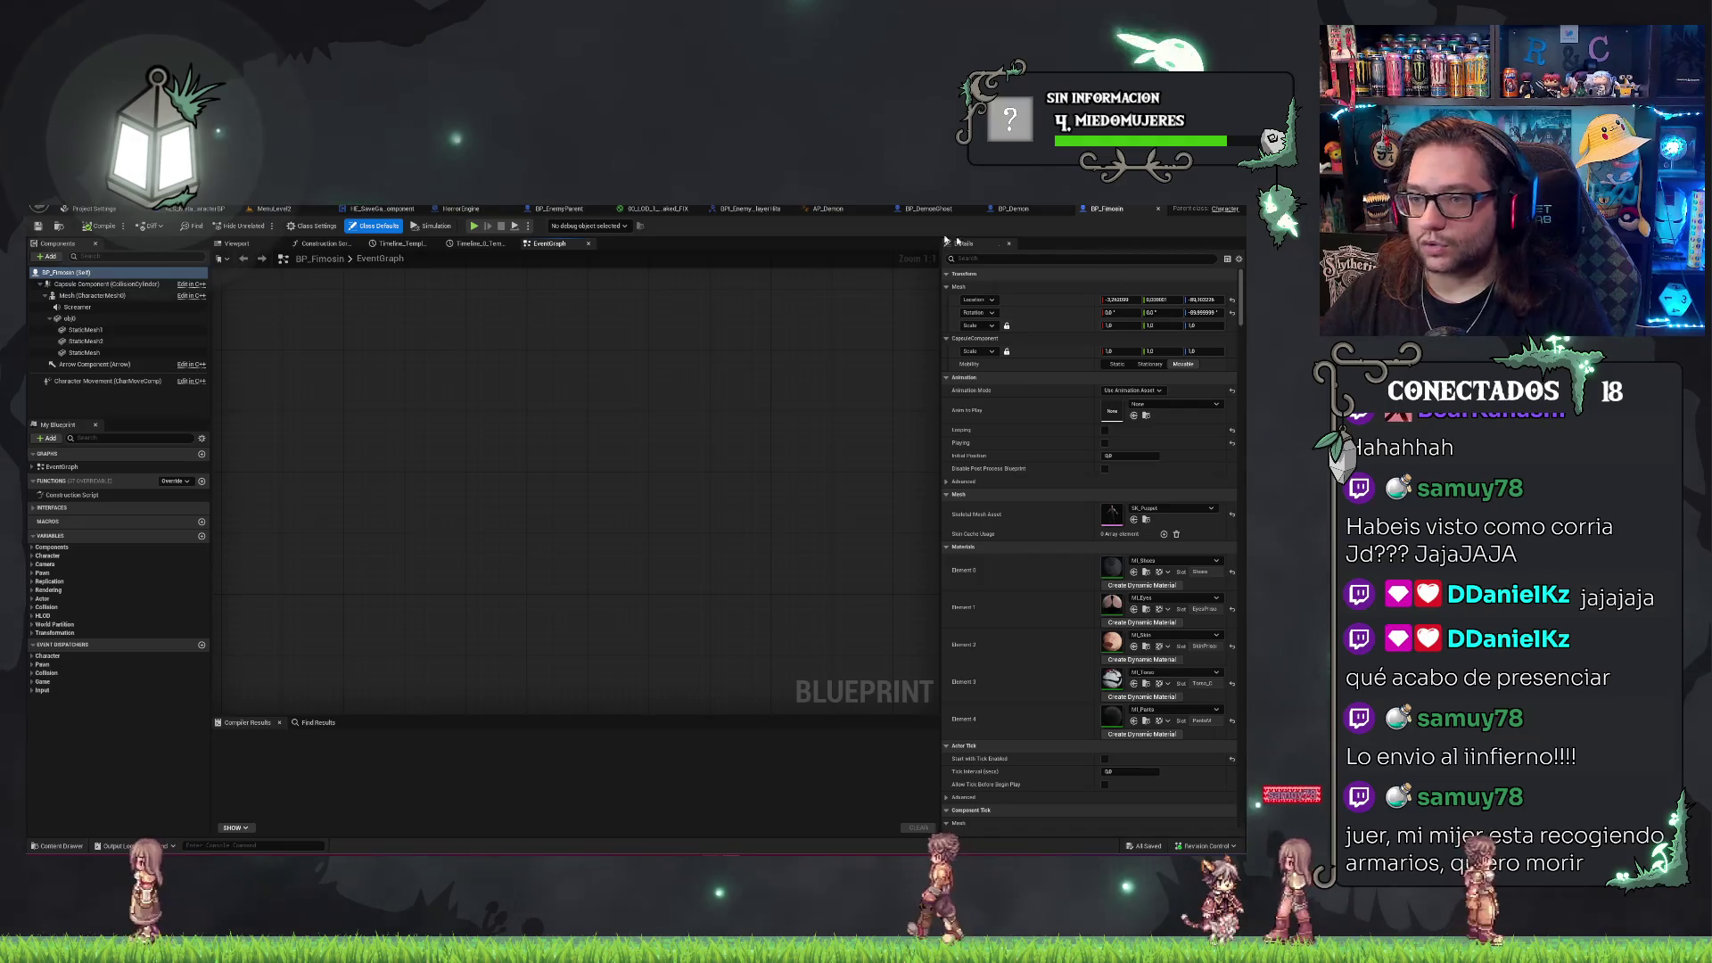
click(1157, 208)
From MenuLevel2, browse to DayAtTheOffice > Enemies > Spitty and open BP_Spitty.
click(272, 209)
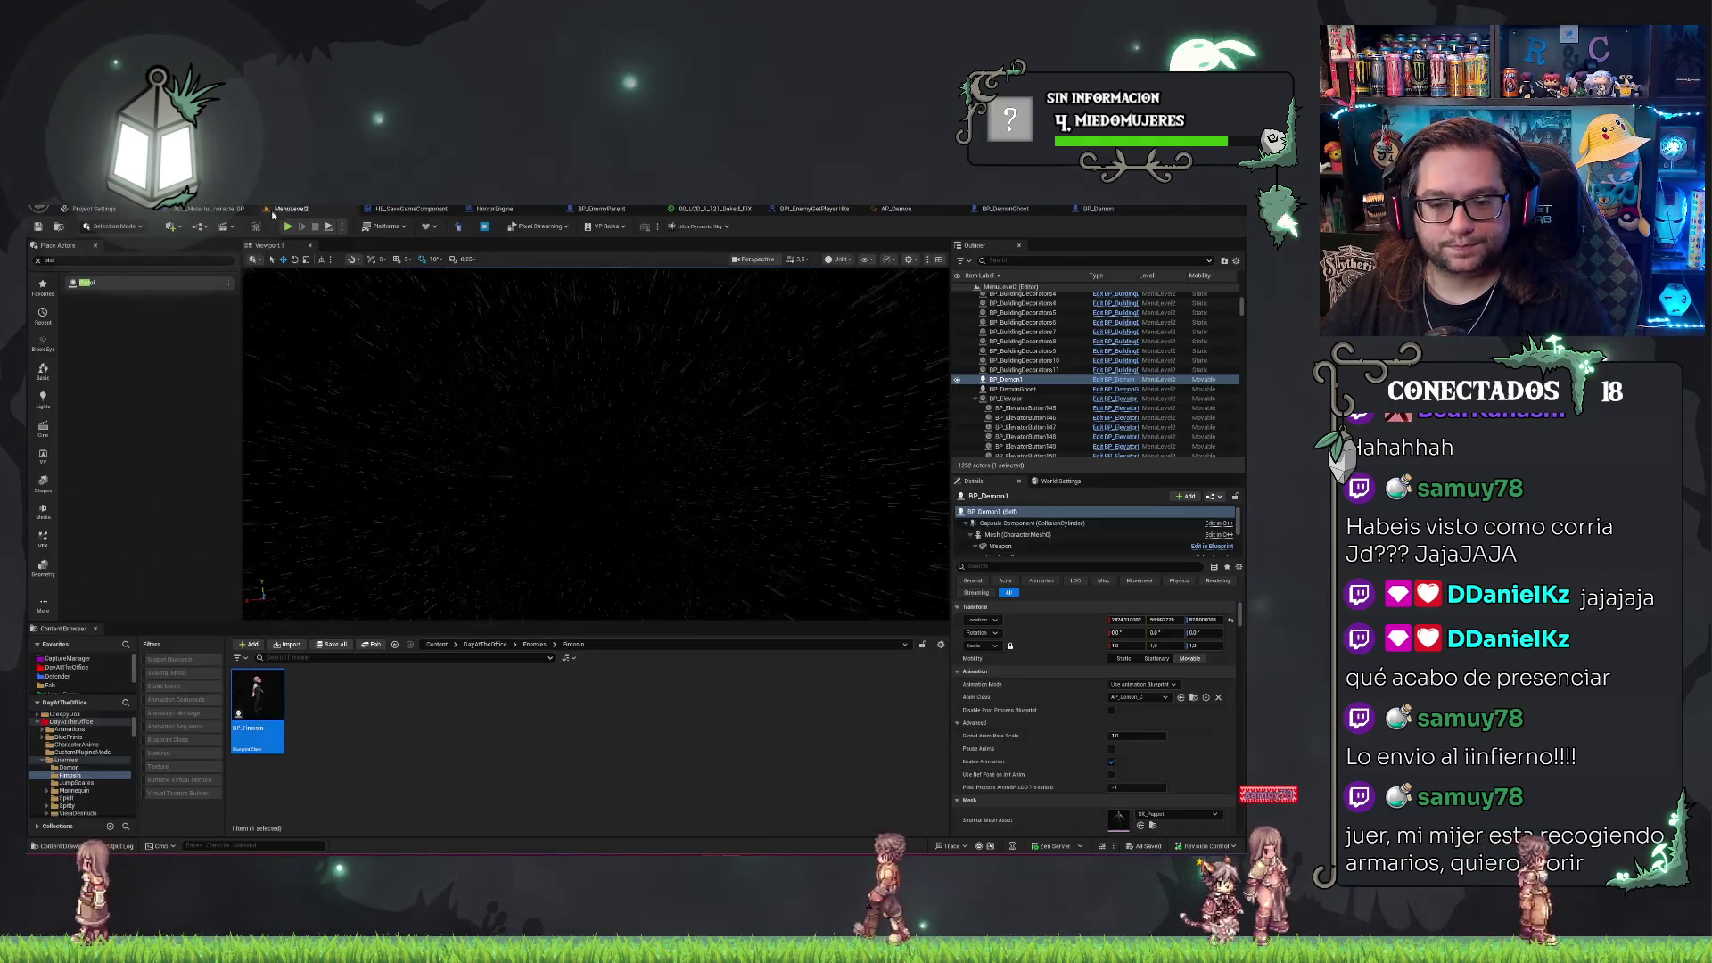
click(533, 644)
click(485, 644)
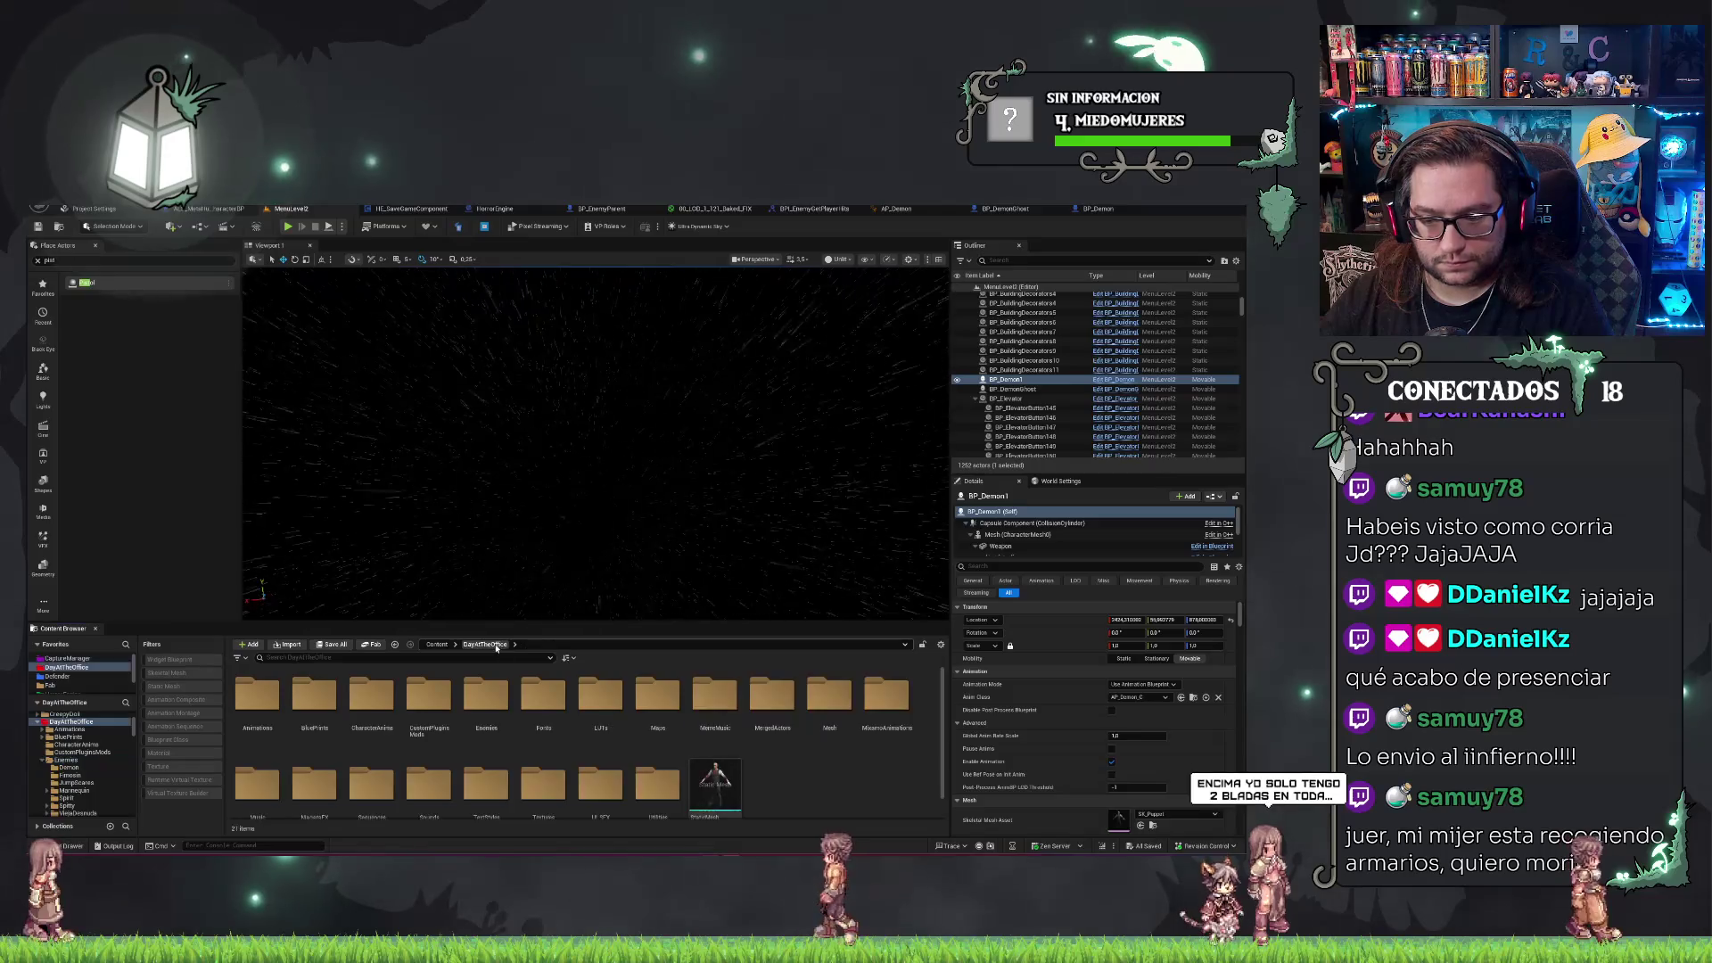
scroll(866, 774, down, 1)
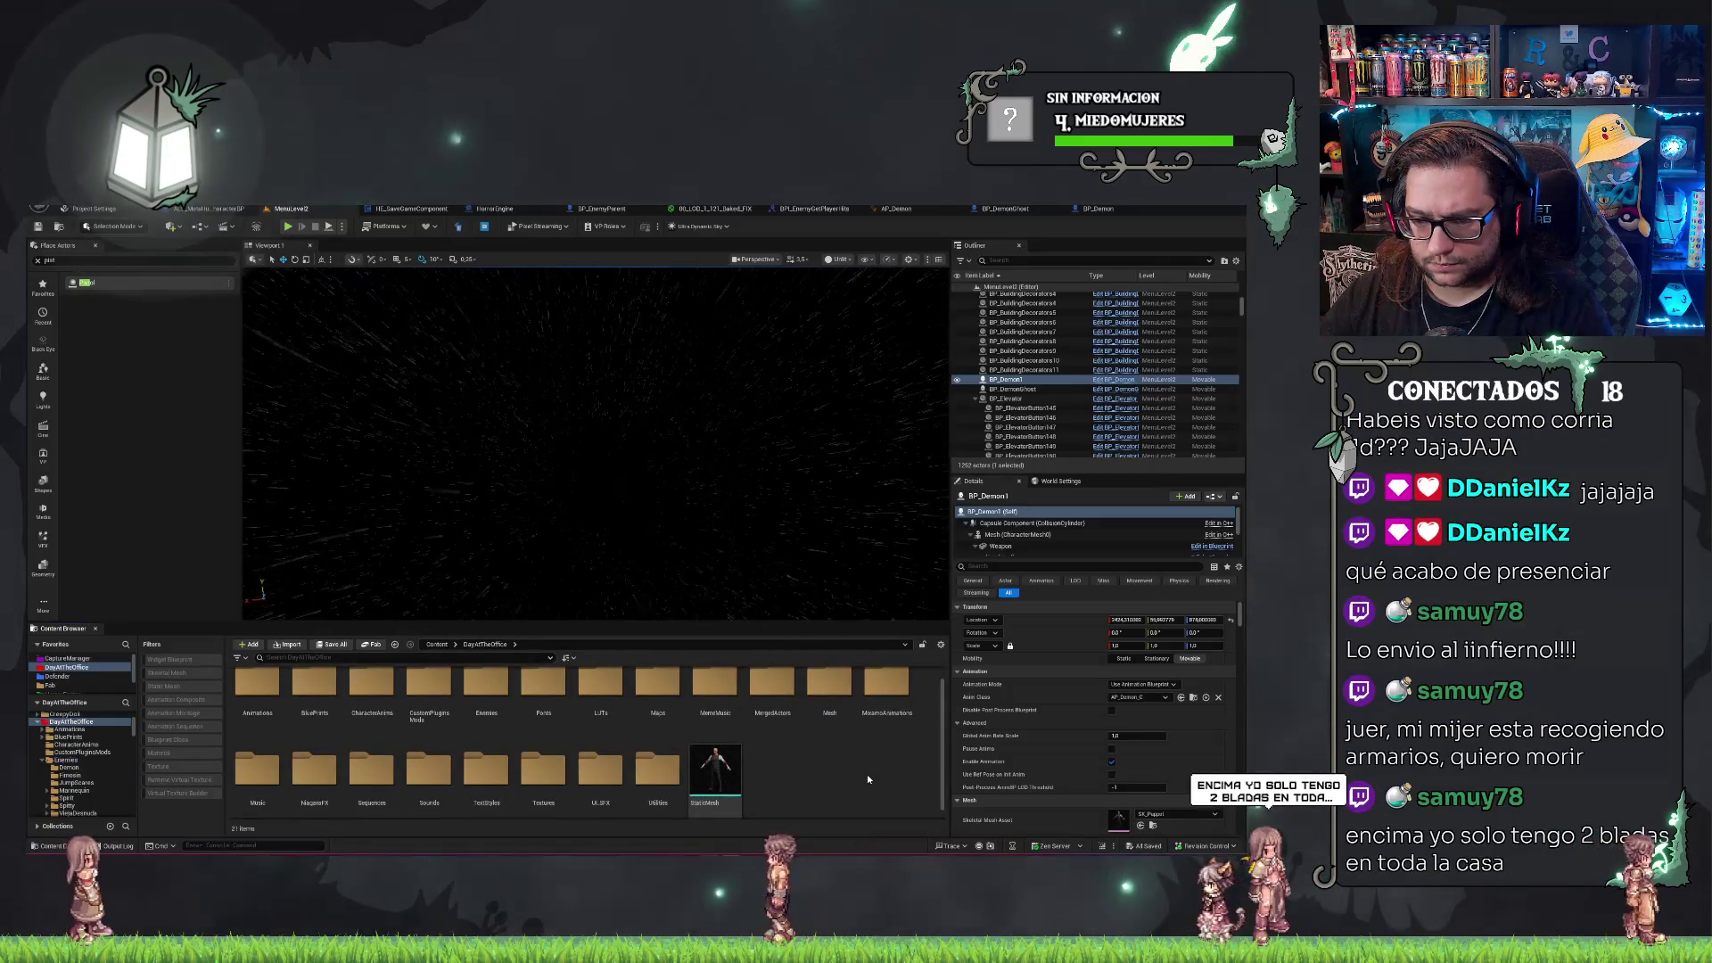
double_click(486, 688)
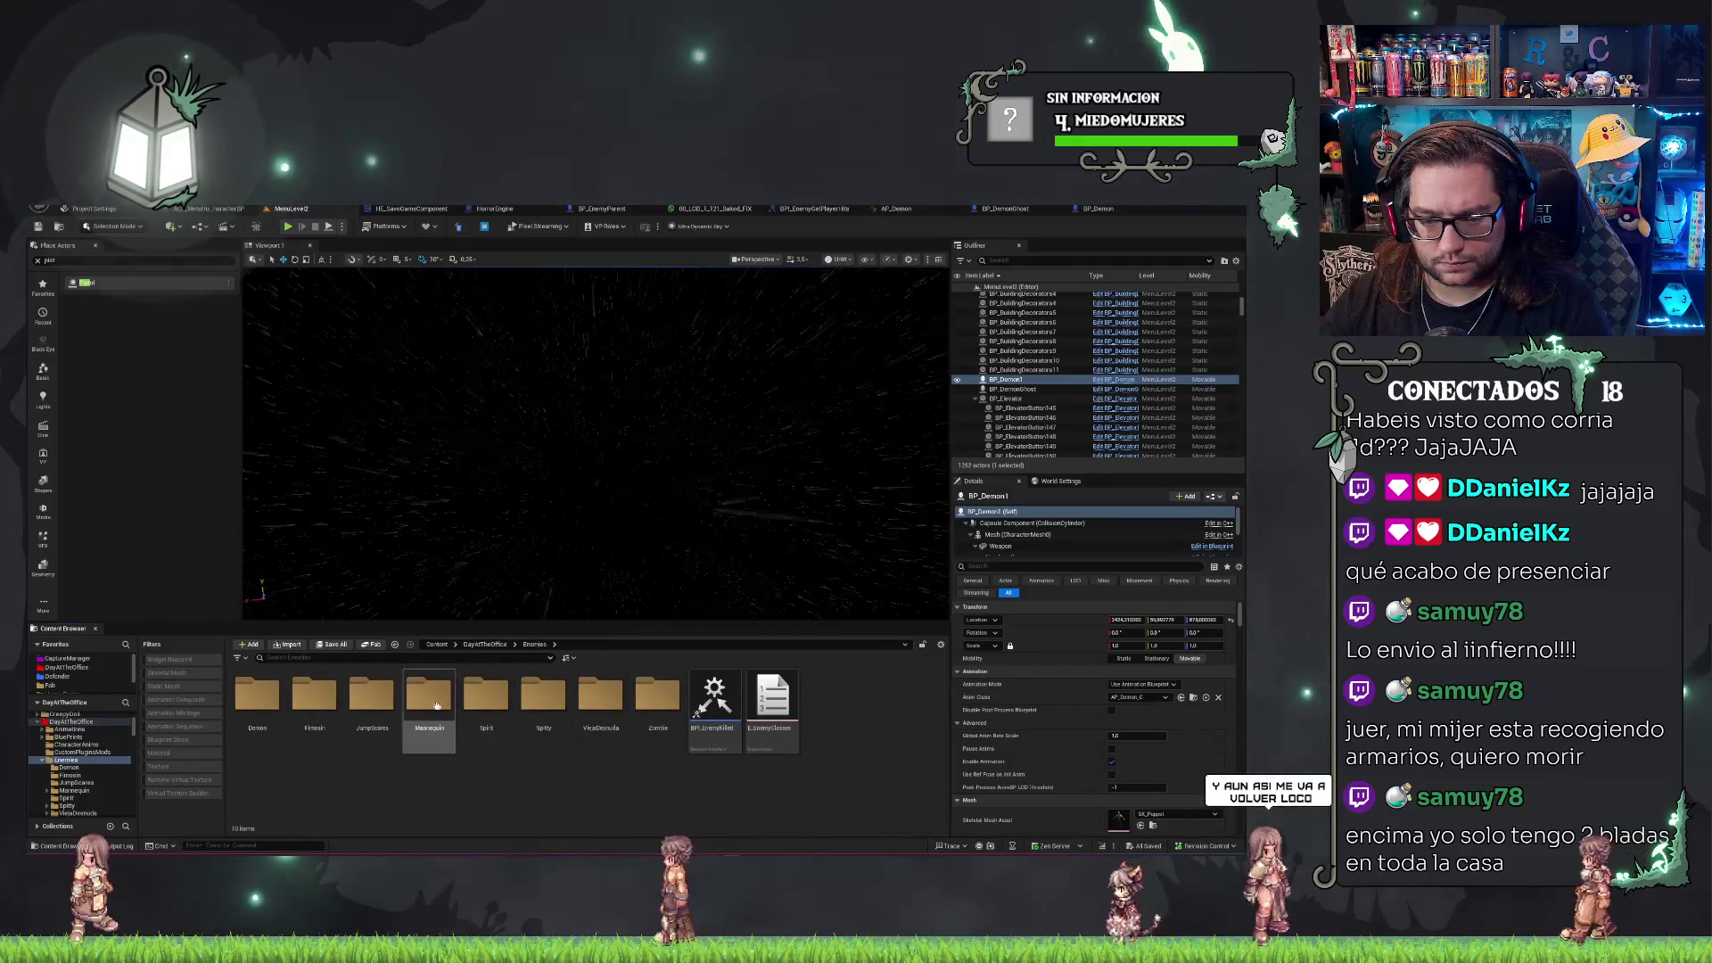
double_click(540, 704)
click(419, 702)
double_click(419, 702)
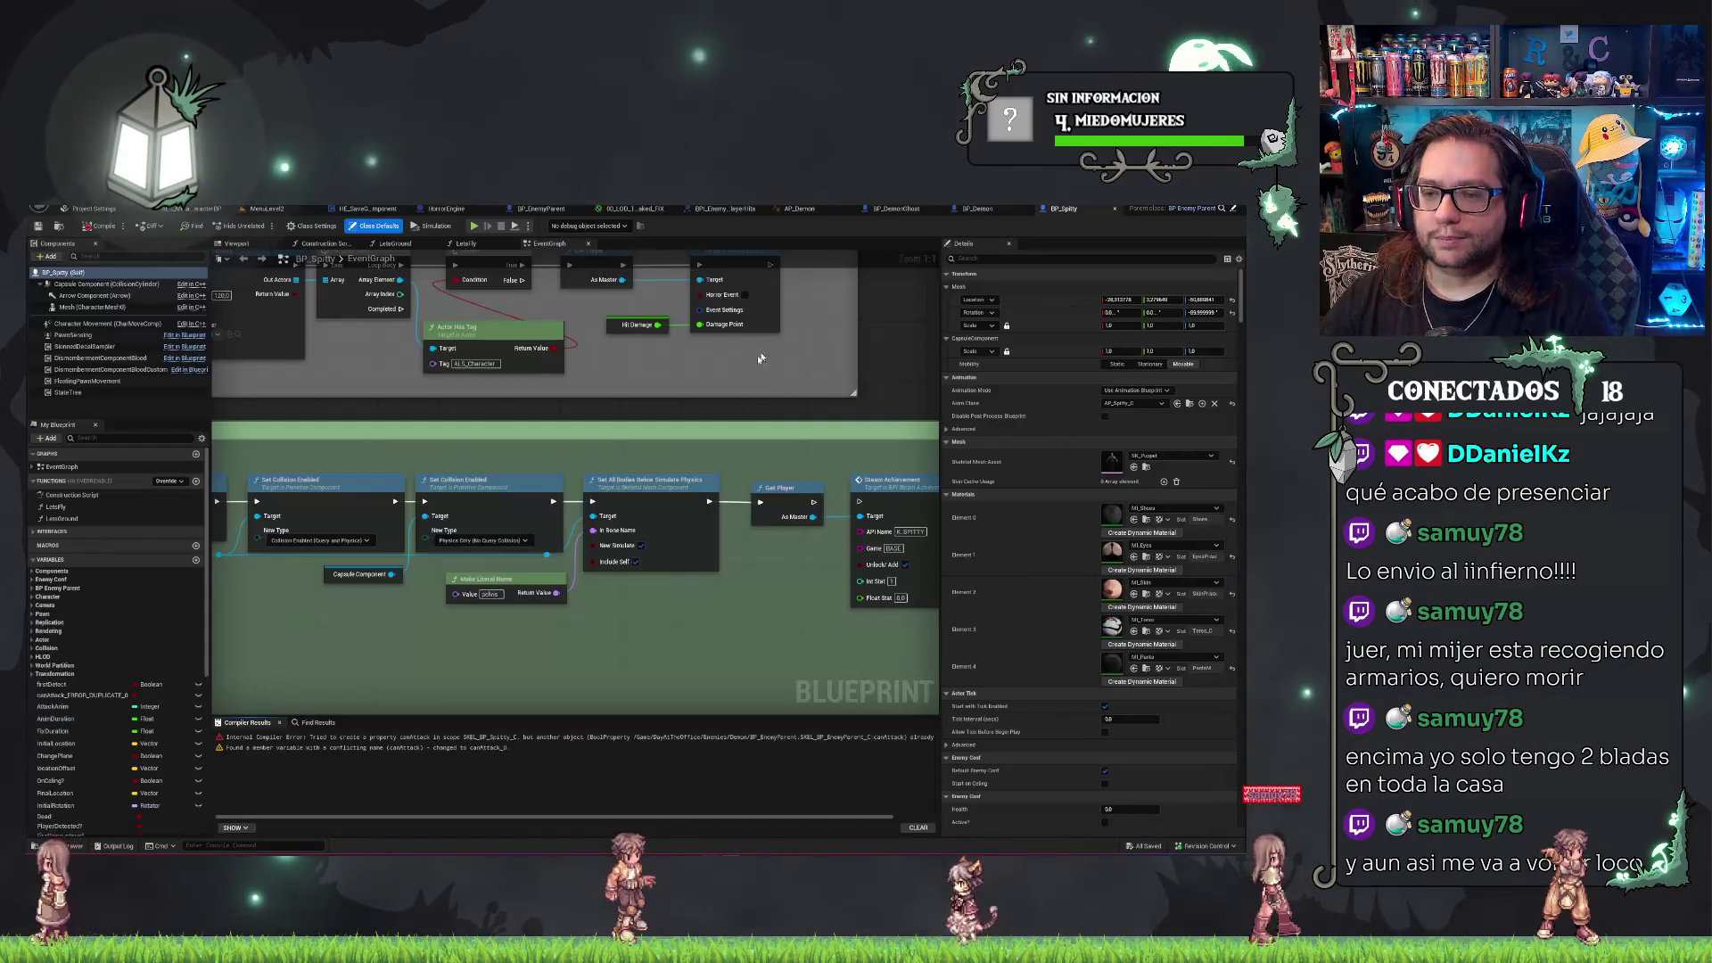
Give BP_Spitty's EnemyType default a single Demon entry at Index[0] and save.
drag(495, 423, 707, 402)
scroll(150, 704, down, 3)
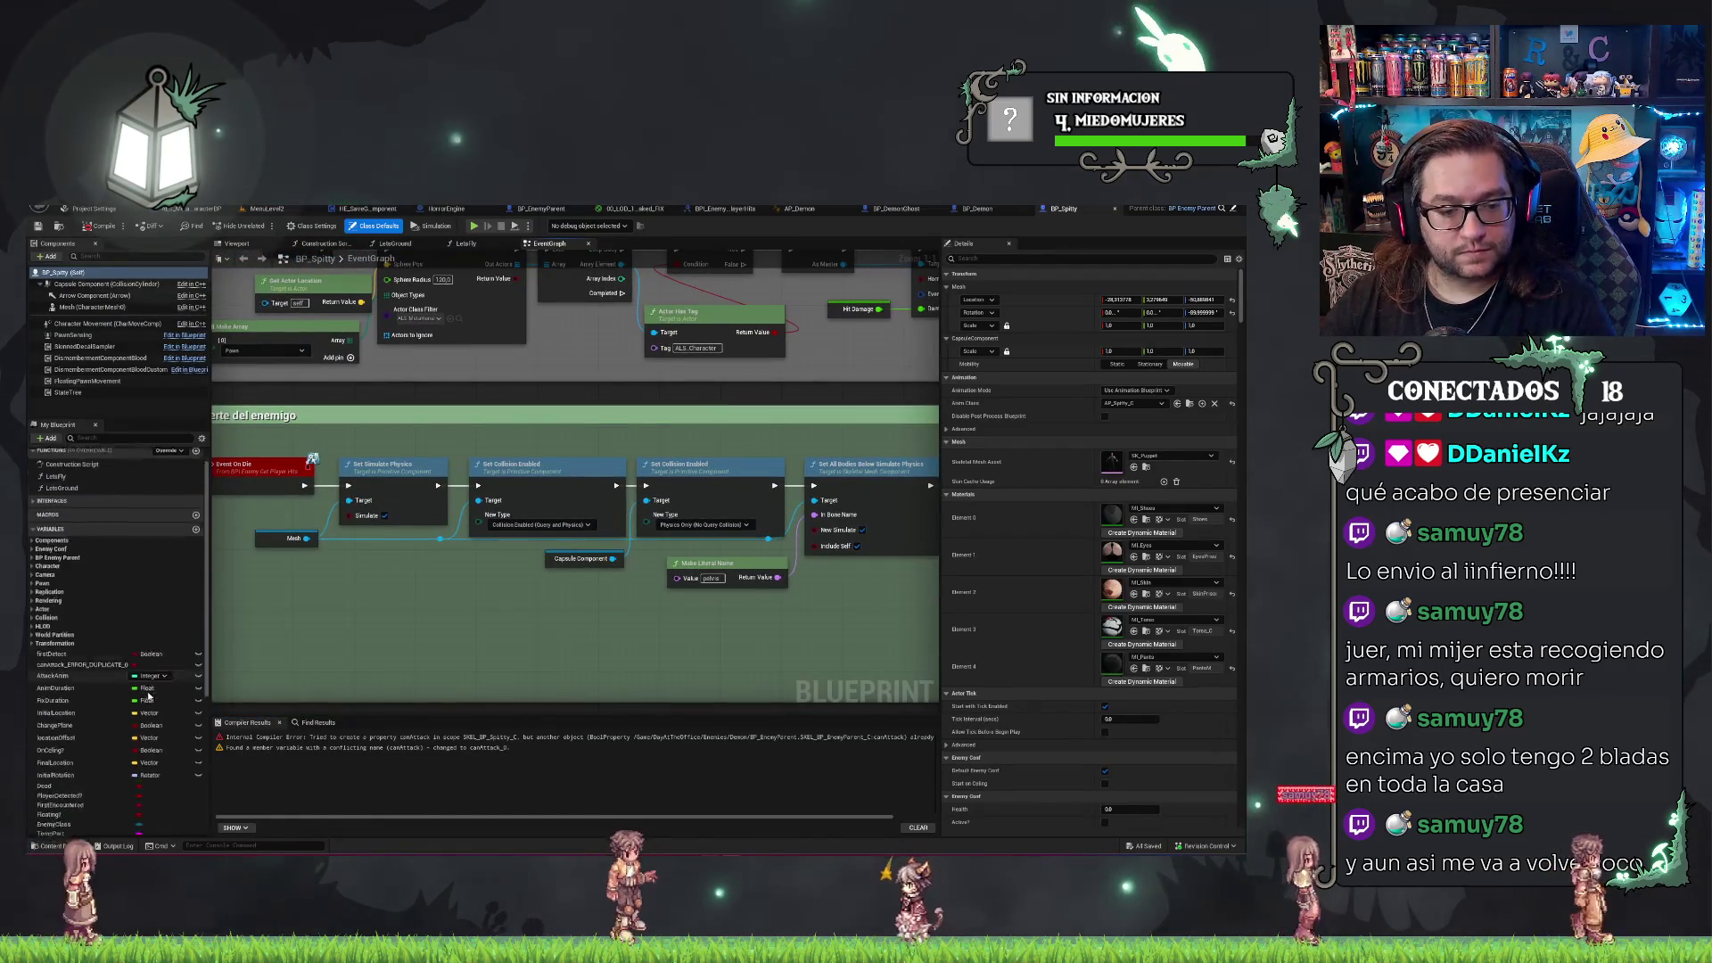
scroll(90, 696, down, 3)
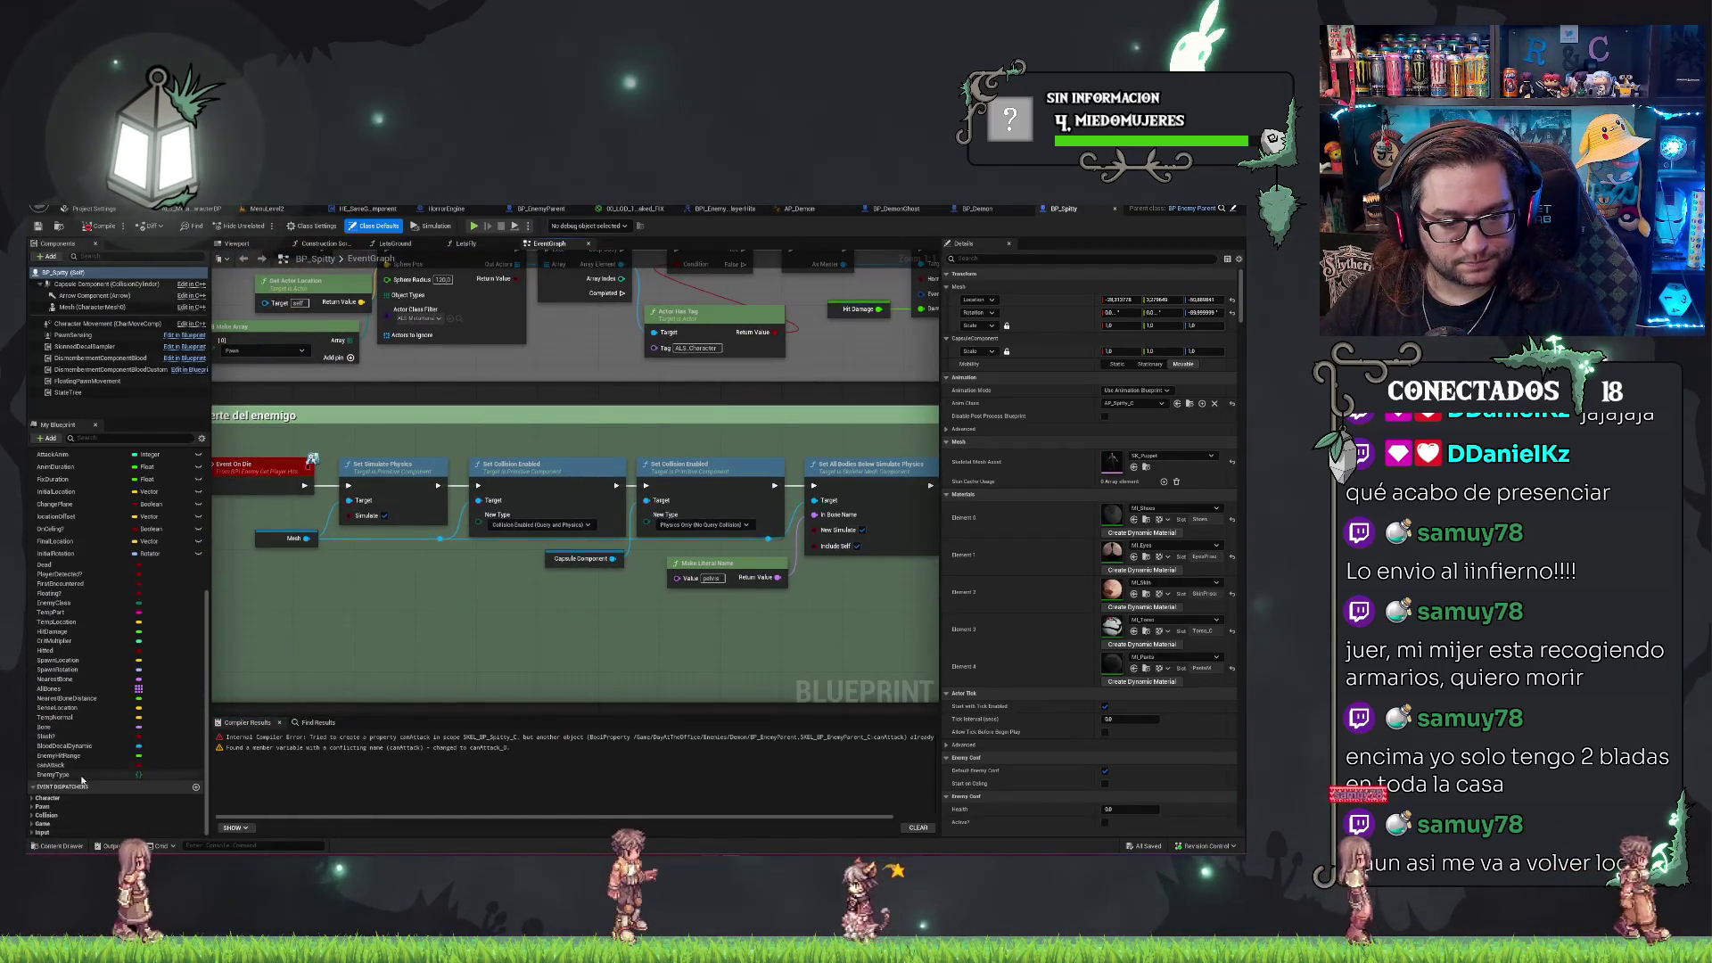
click(54, 774)
click(1167, 557)
click(1125, 571)
click(1114, 599)
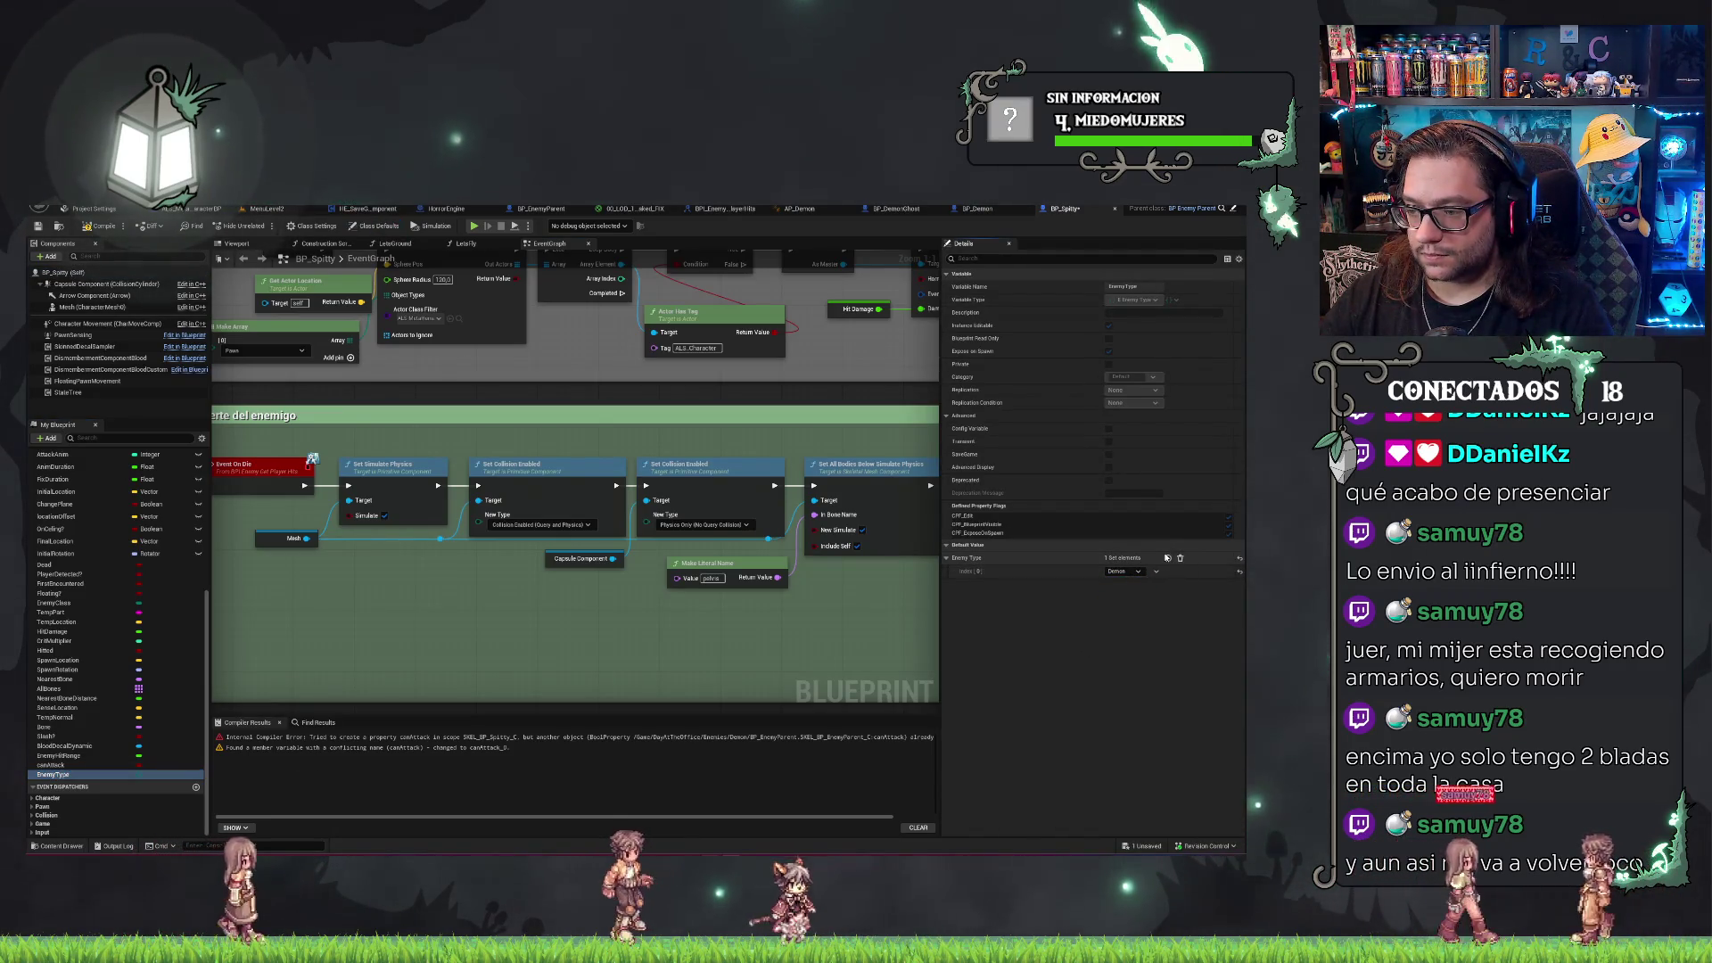
key(ctrl+s)
Inspect the Character Movement component's settings filtered by 'mode'.
mouse_move(513, 408)
mouse_down()
mouse_move(562, 509)
mouse_move(522, 390)
mouse_up()
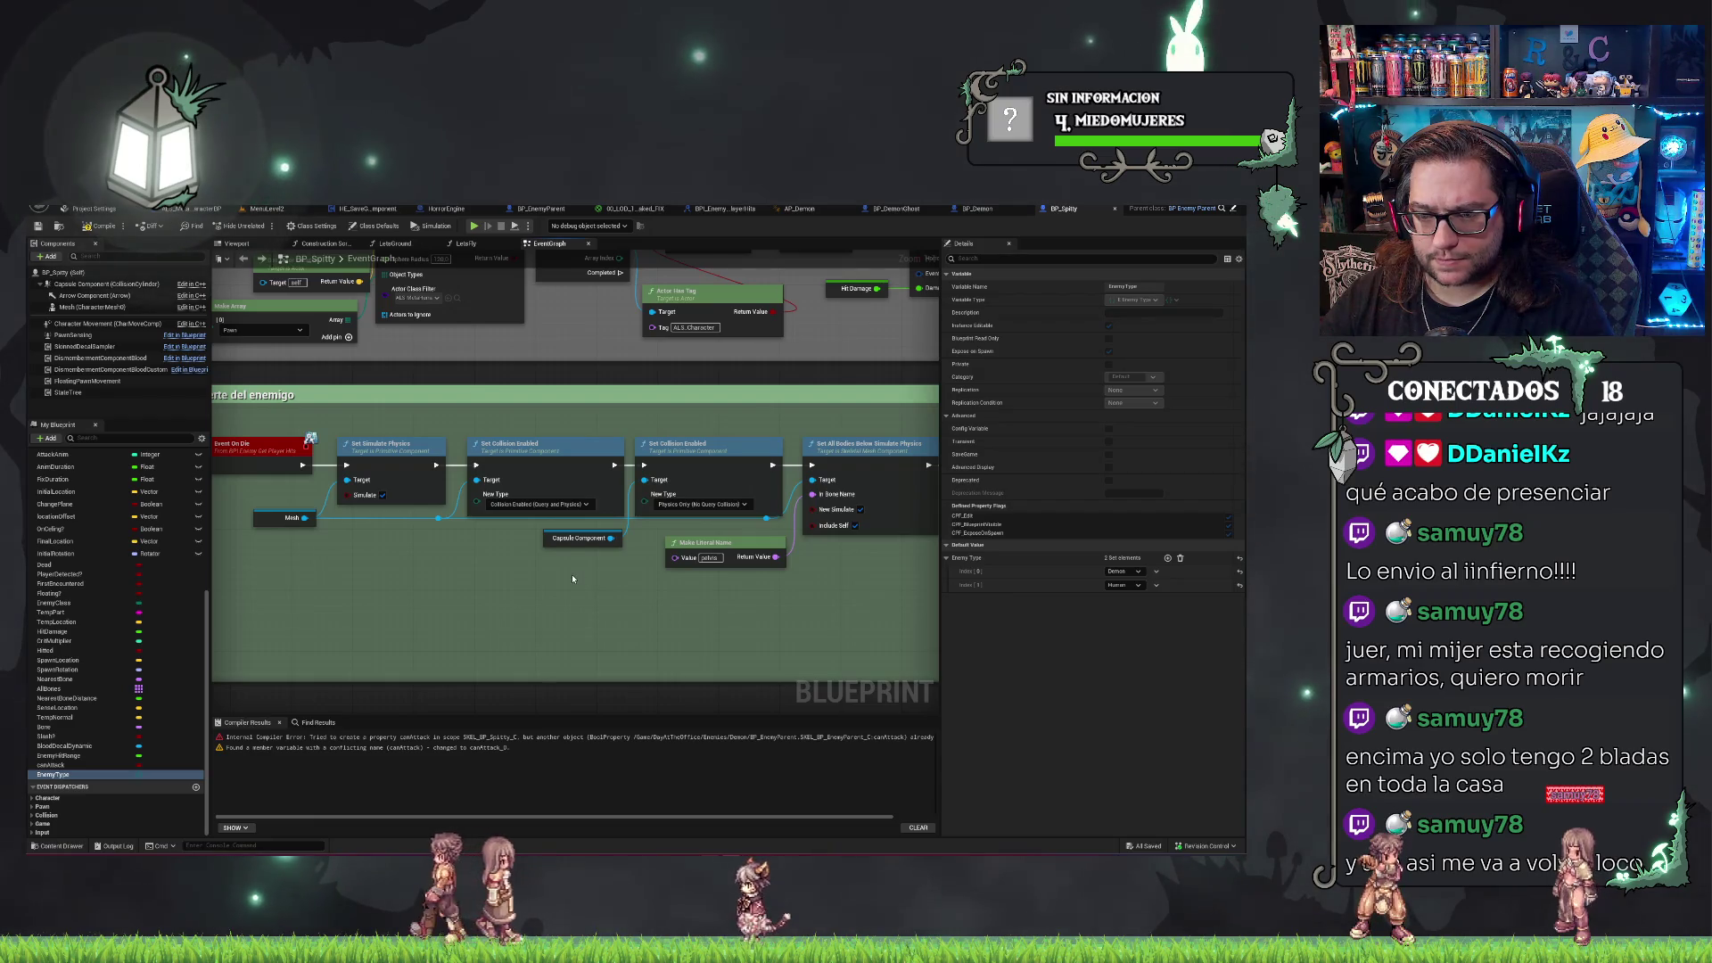
drag(572, 578, 499, 593)
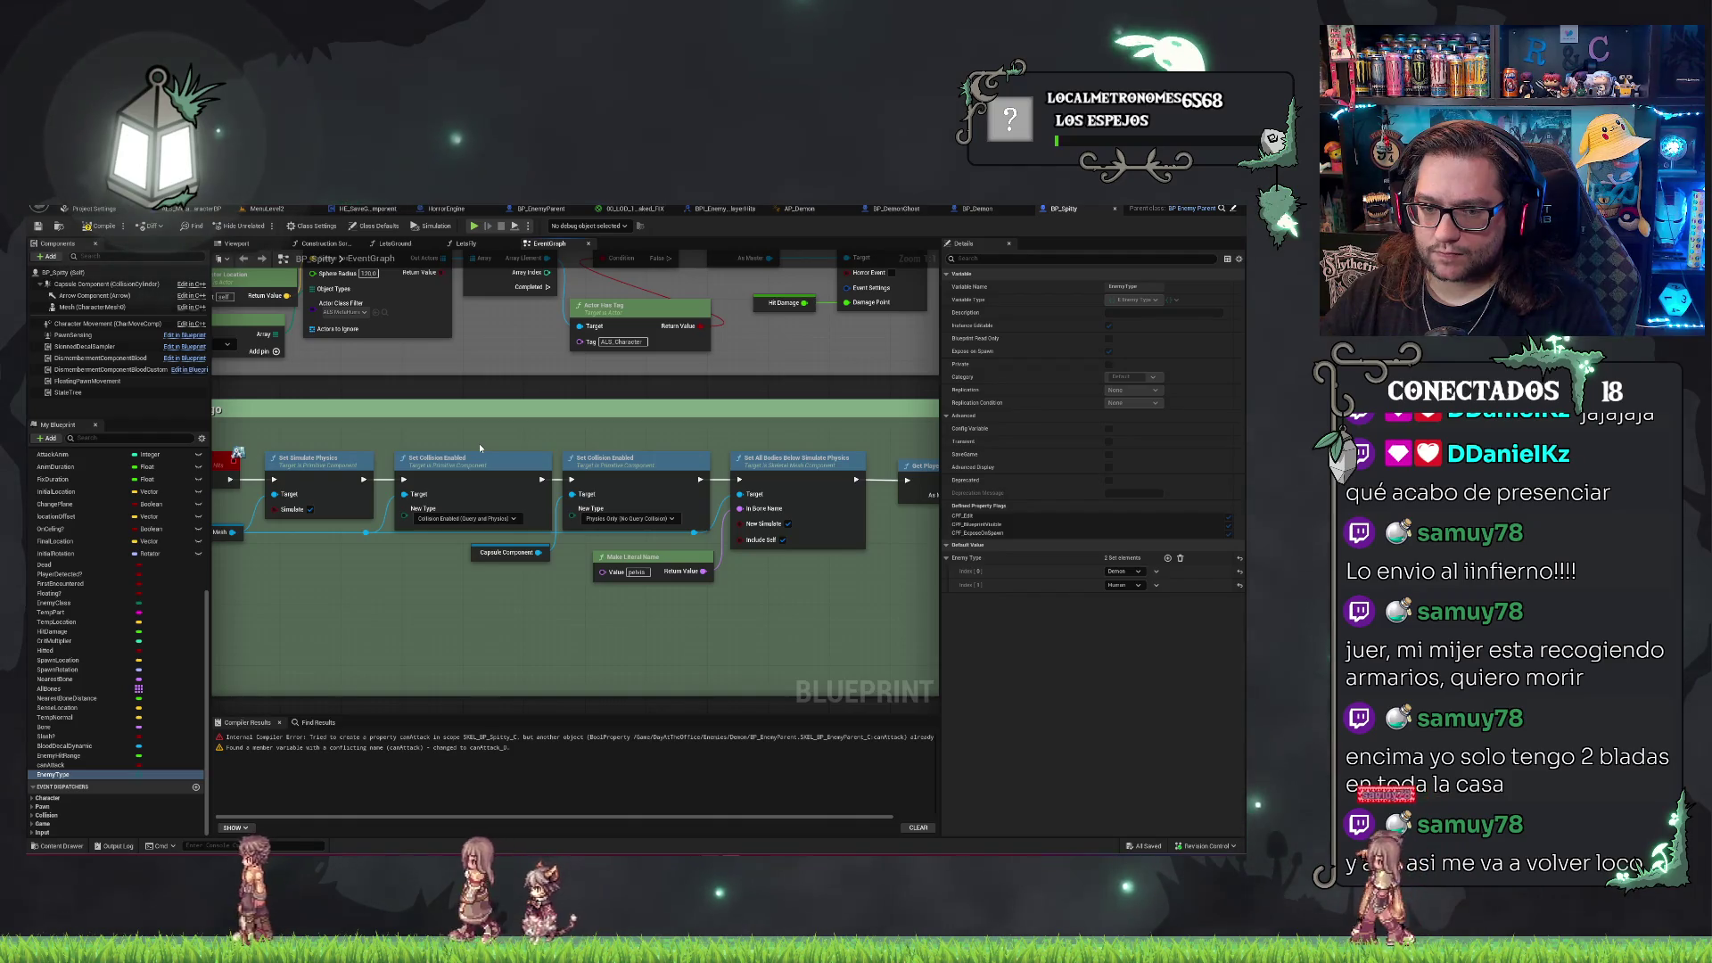
click(107, 323)
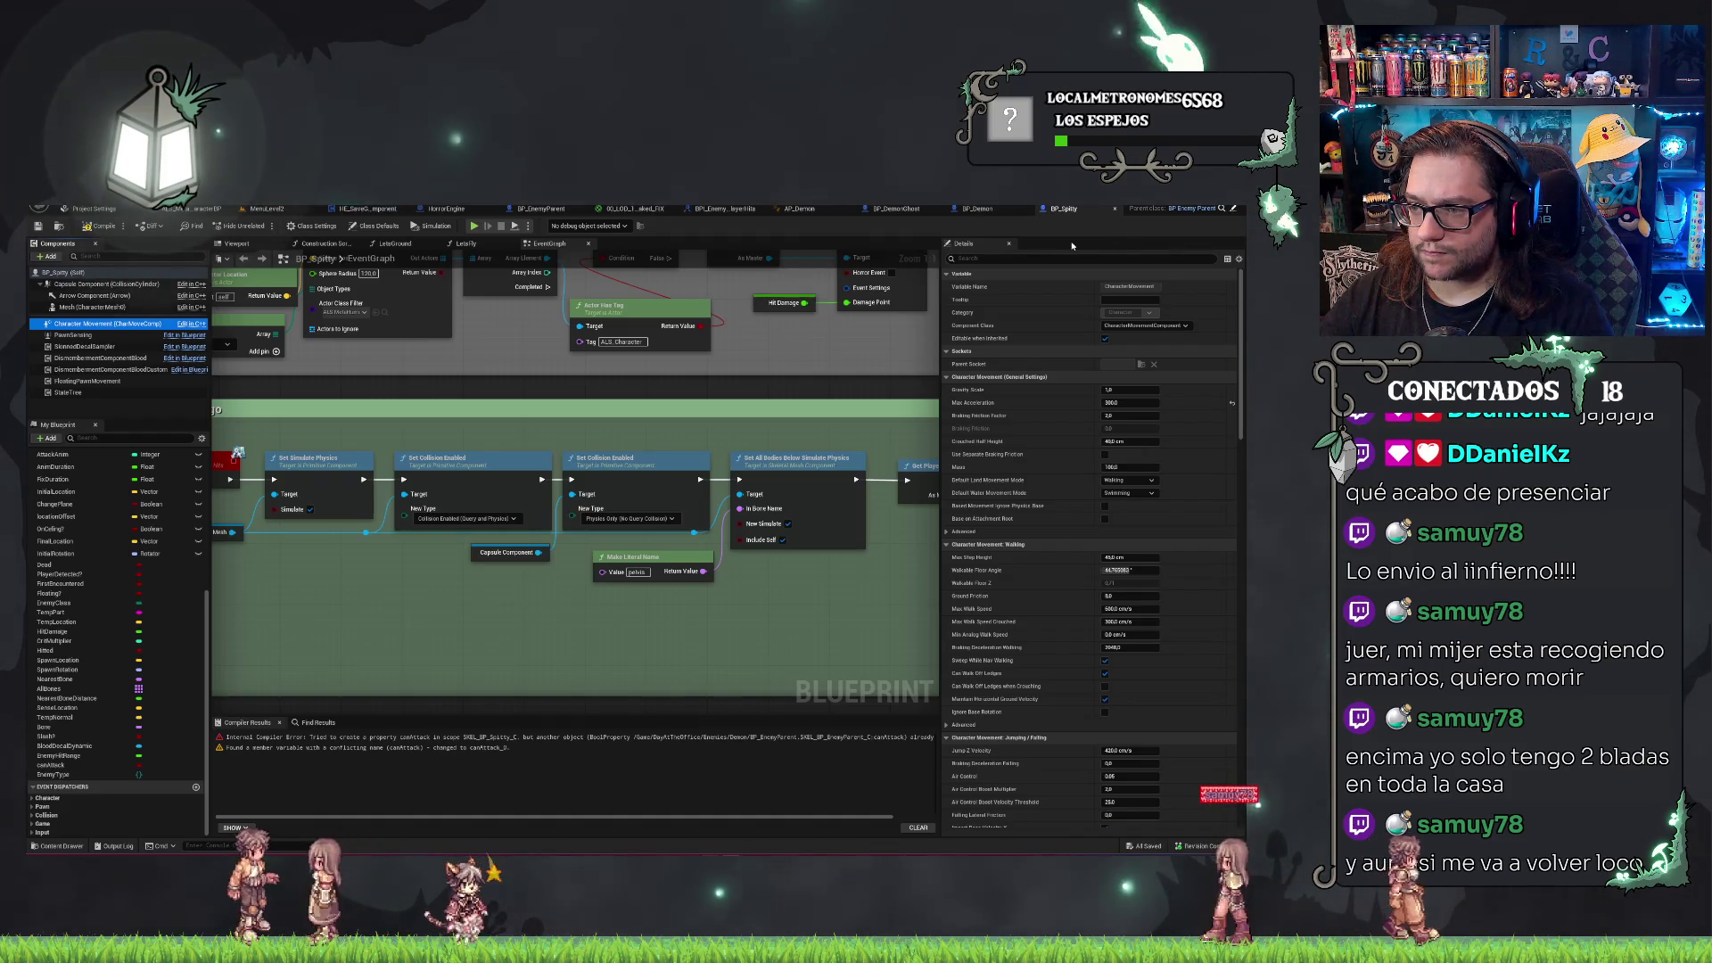
click(992, 258)
text(mode)
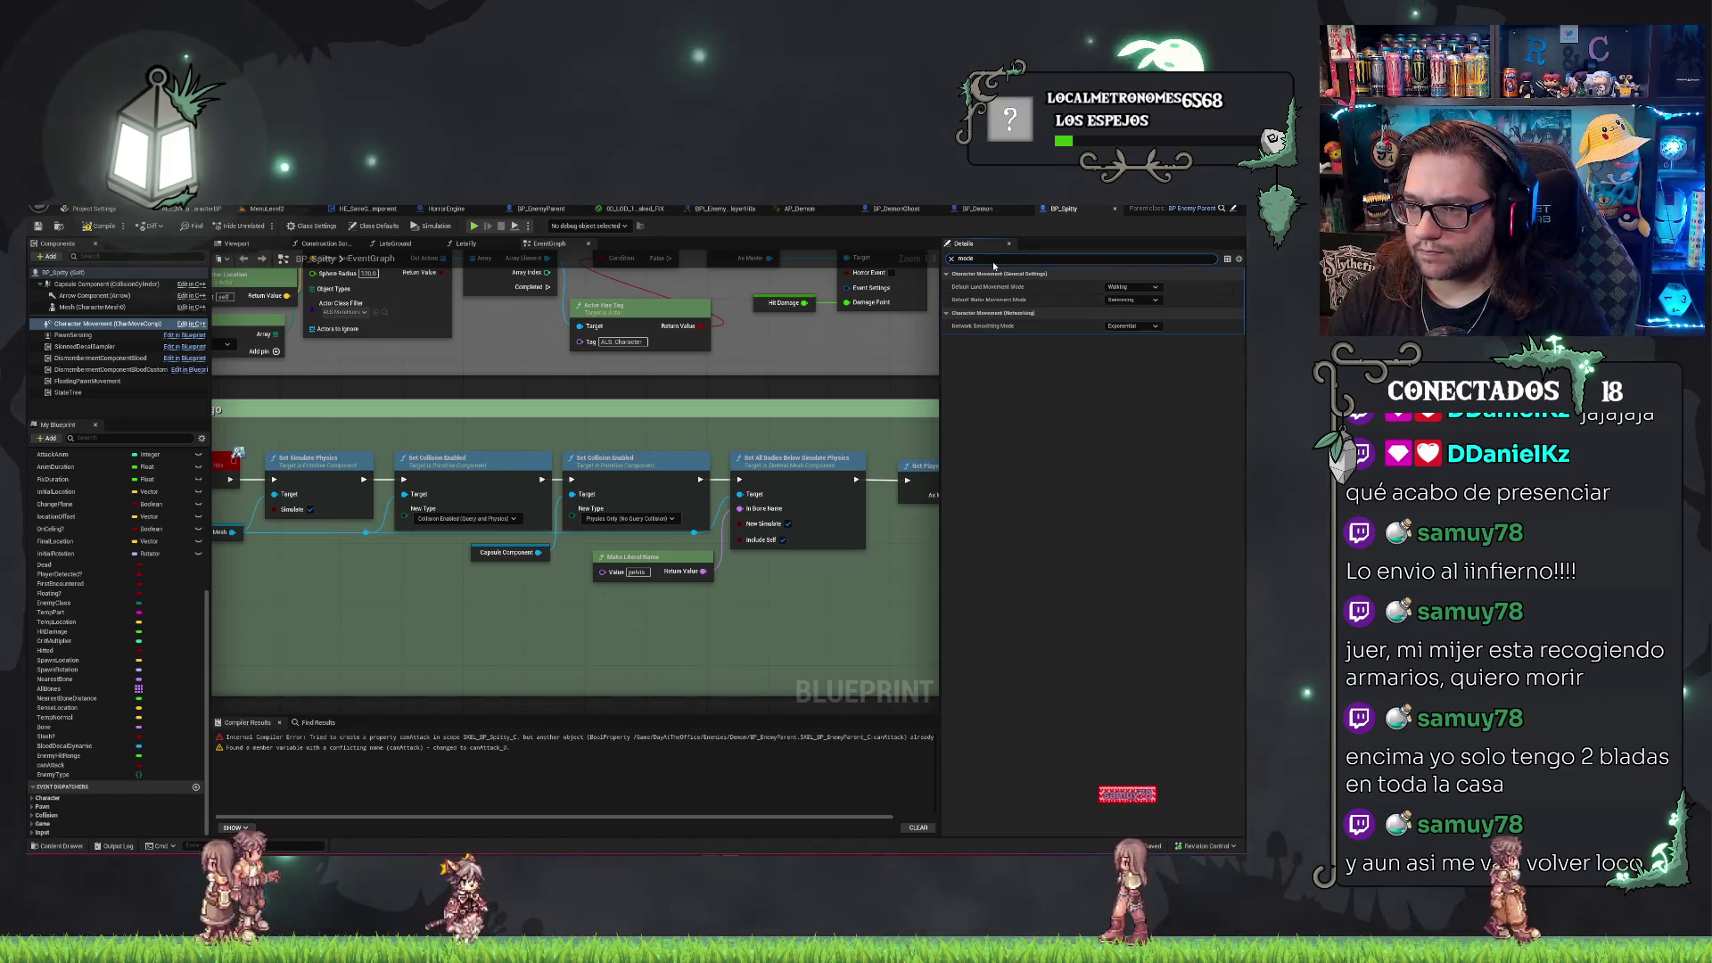
key(BackSpace)
key(BackSpace)
key(BackSpace)
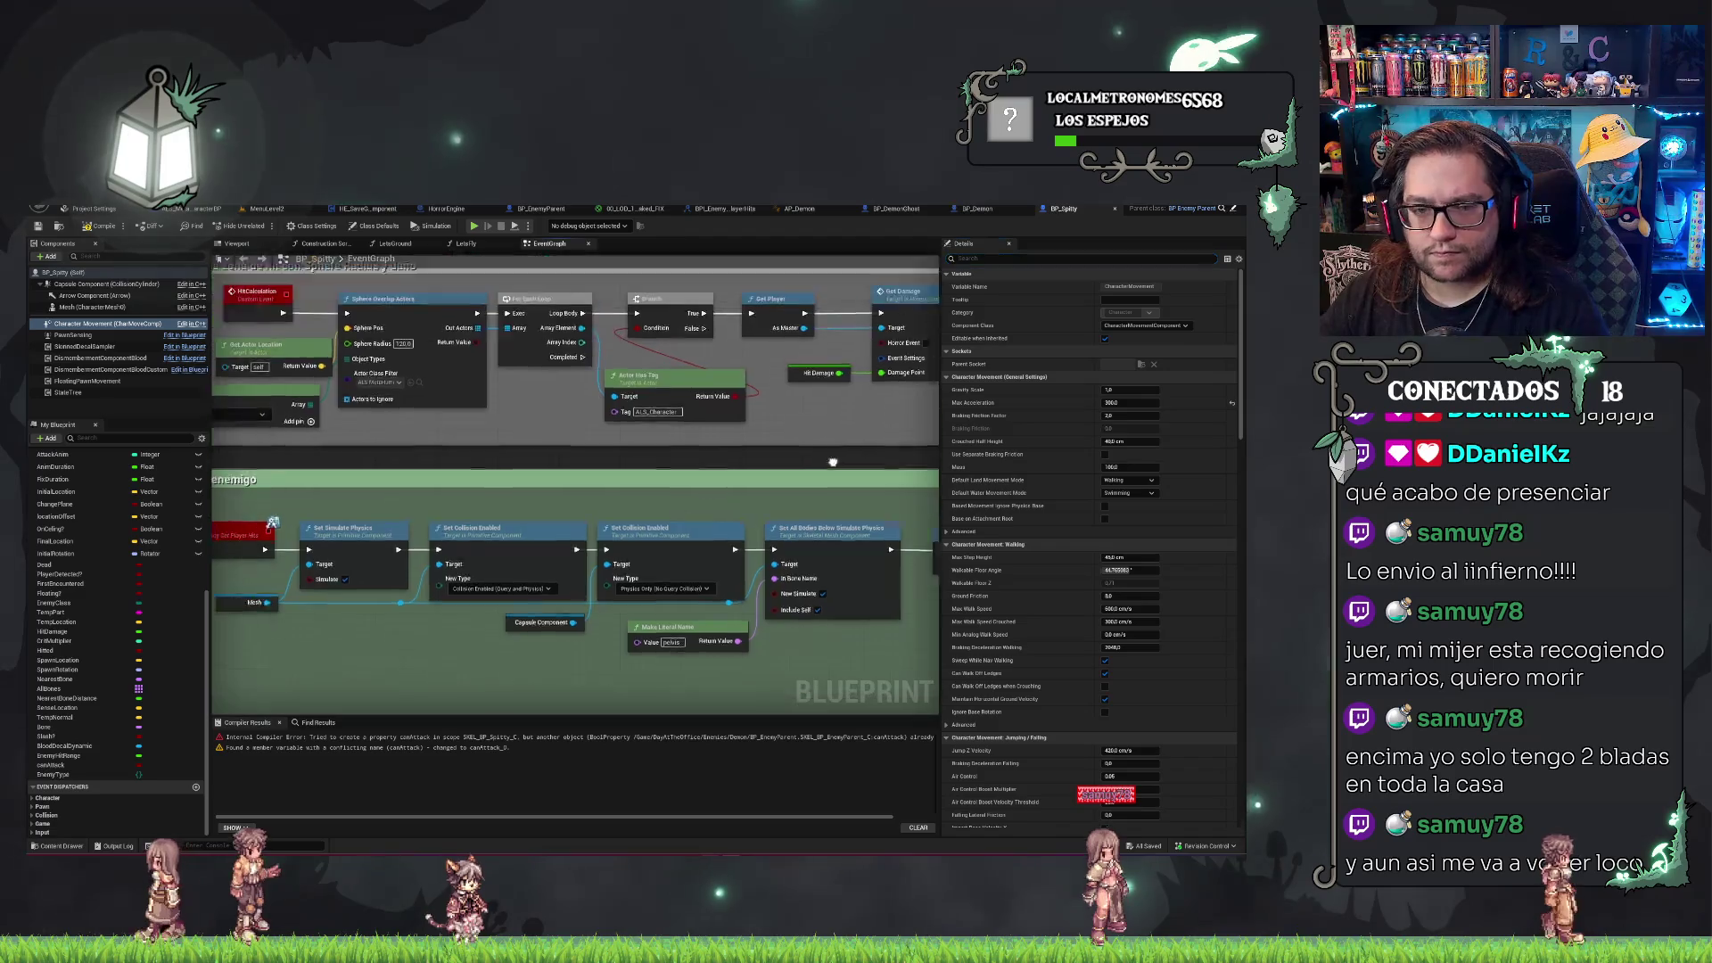
Pan across the commented node groups to the ChangeRotation and Timeline nodes.
scroll(387, 477, down, 5)
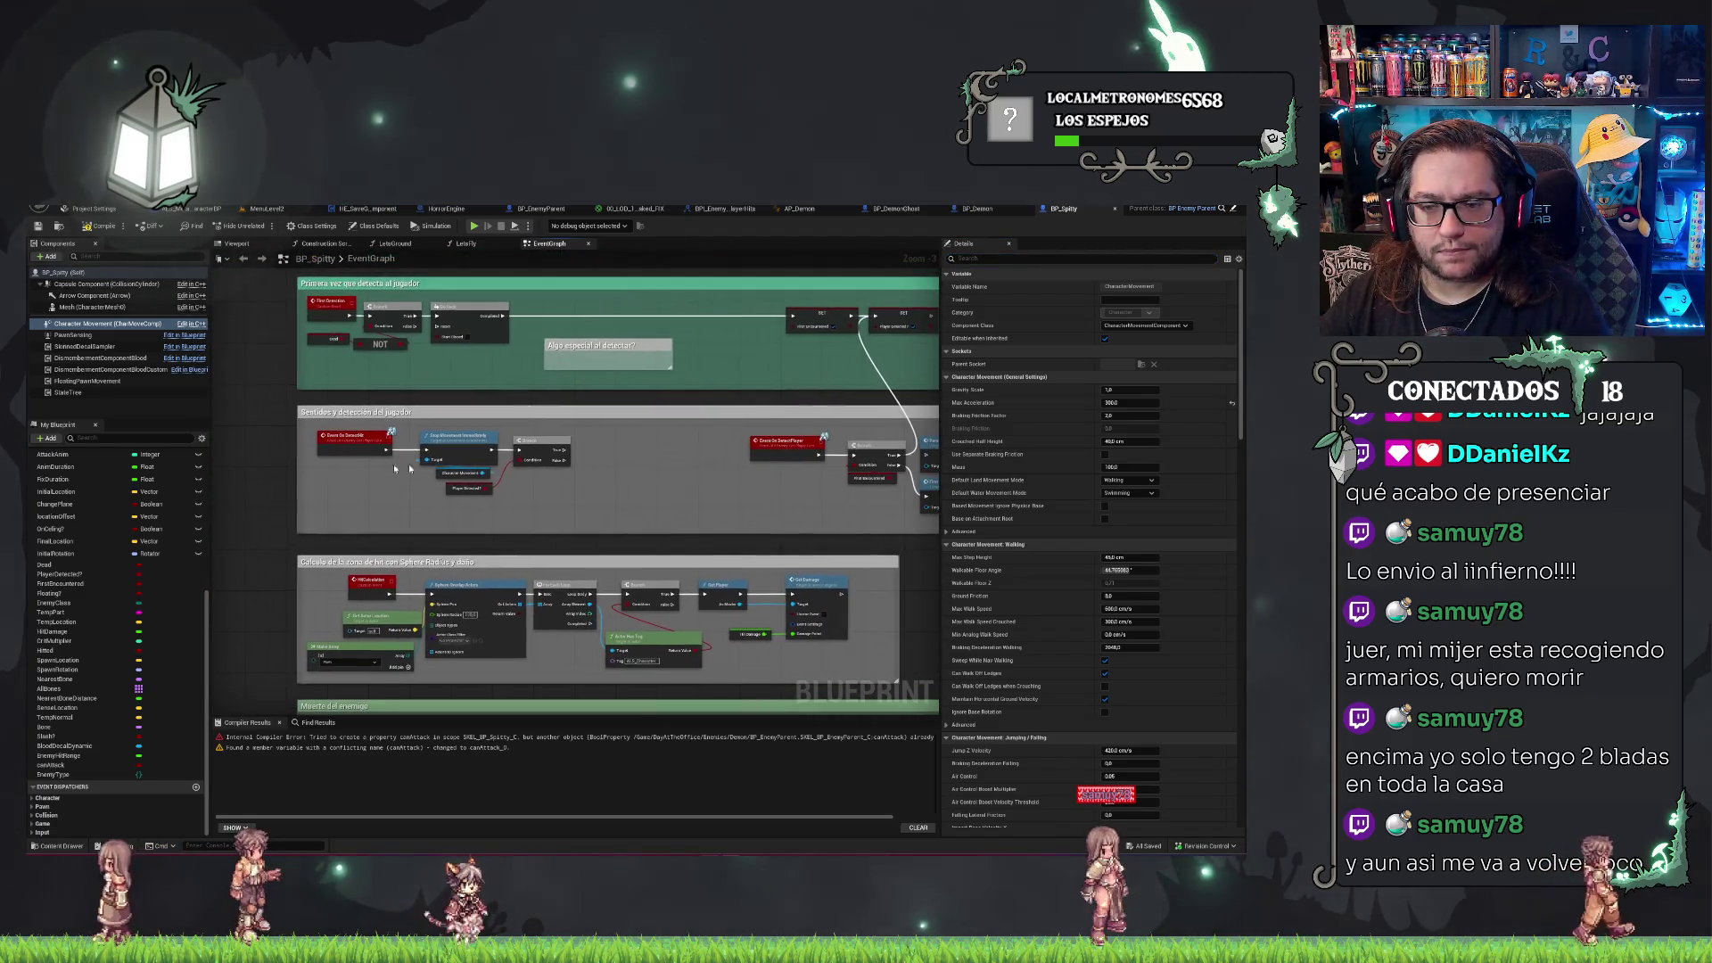
drag(777, 478, 545, 496)
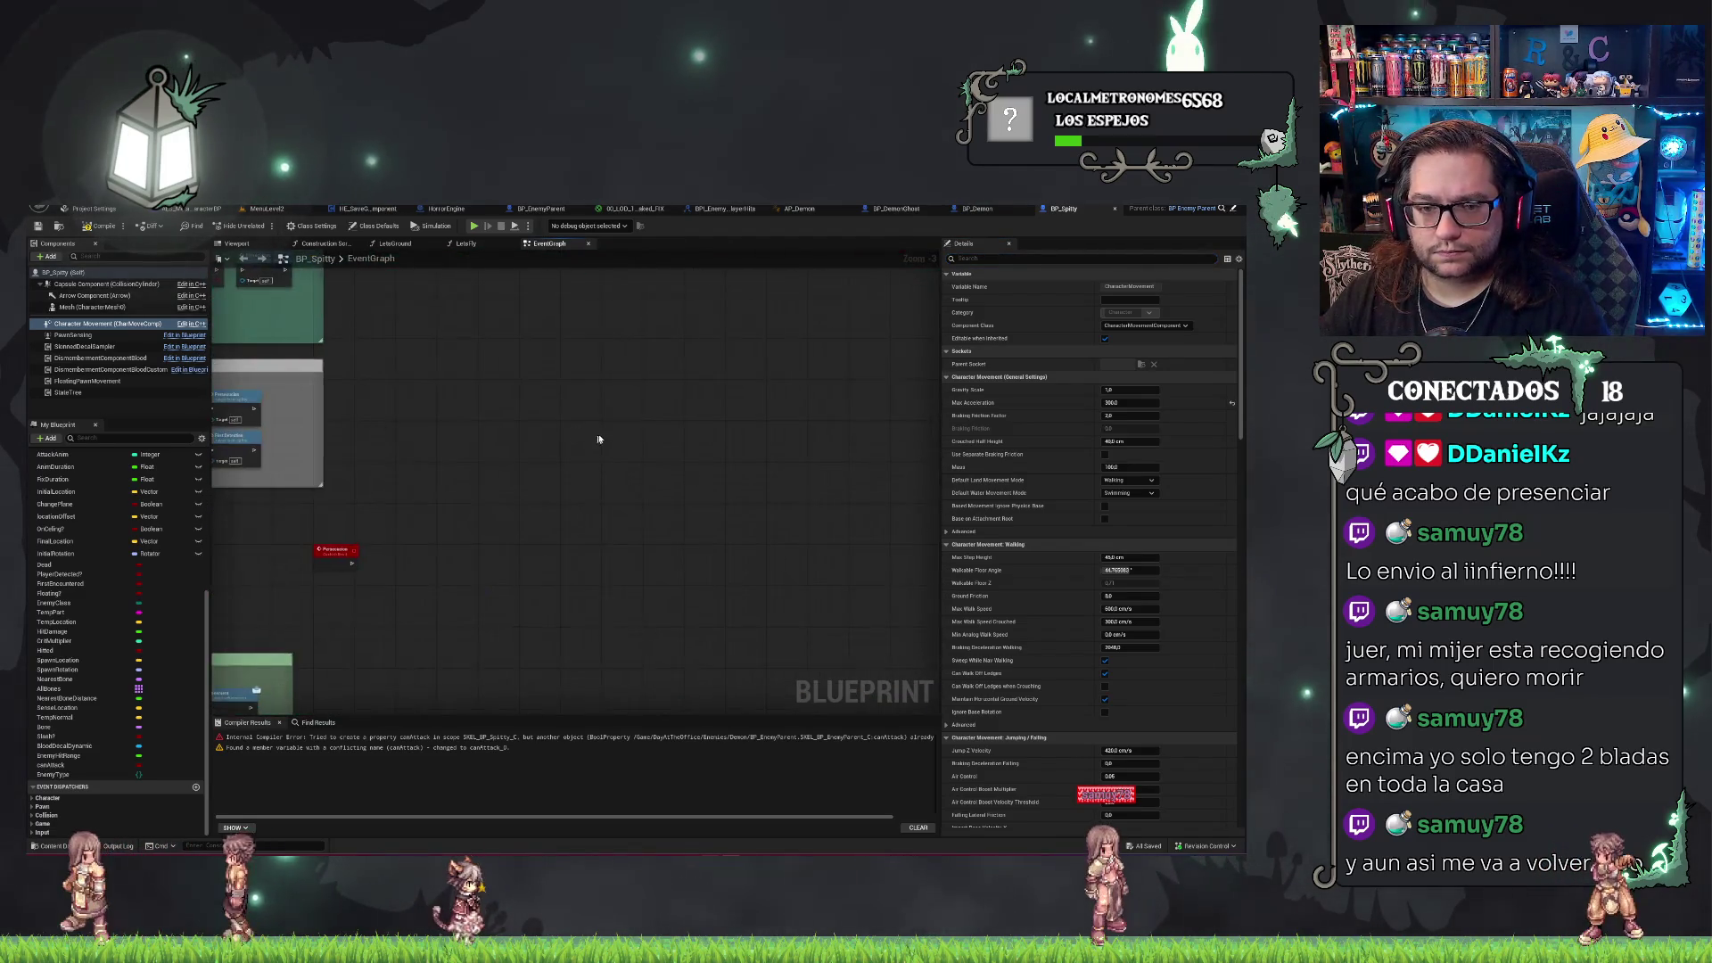
scroll(552, 407, up, 2)
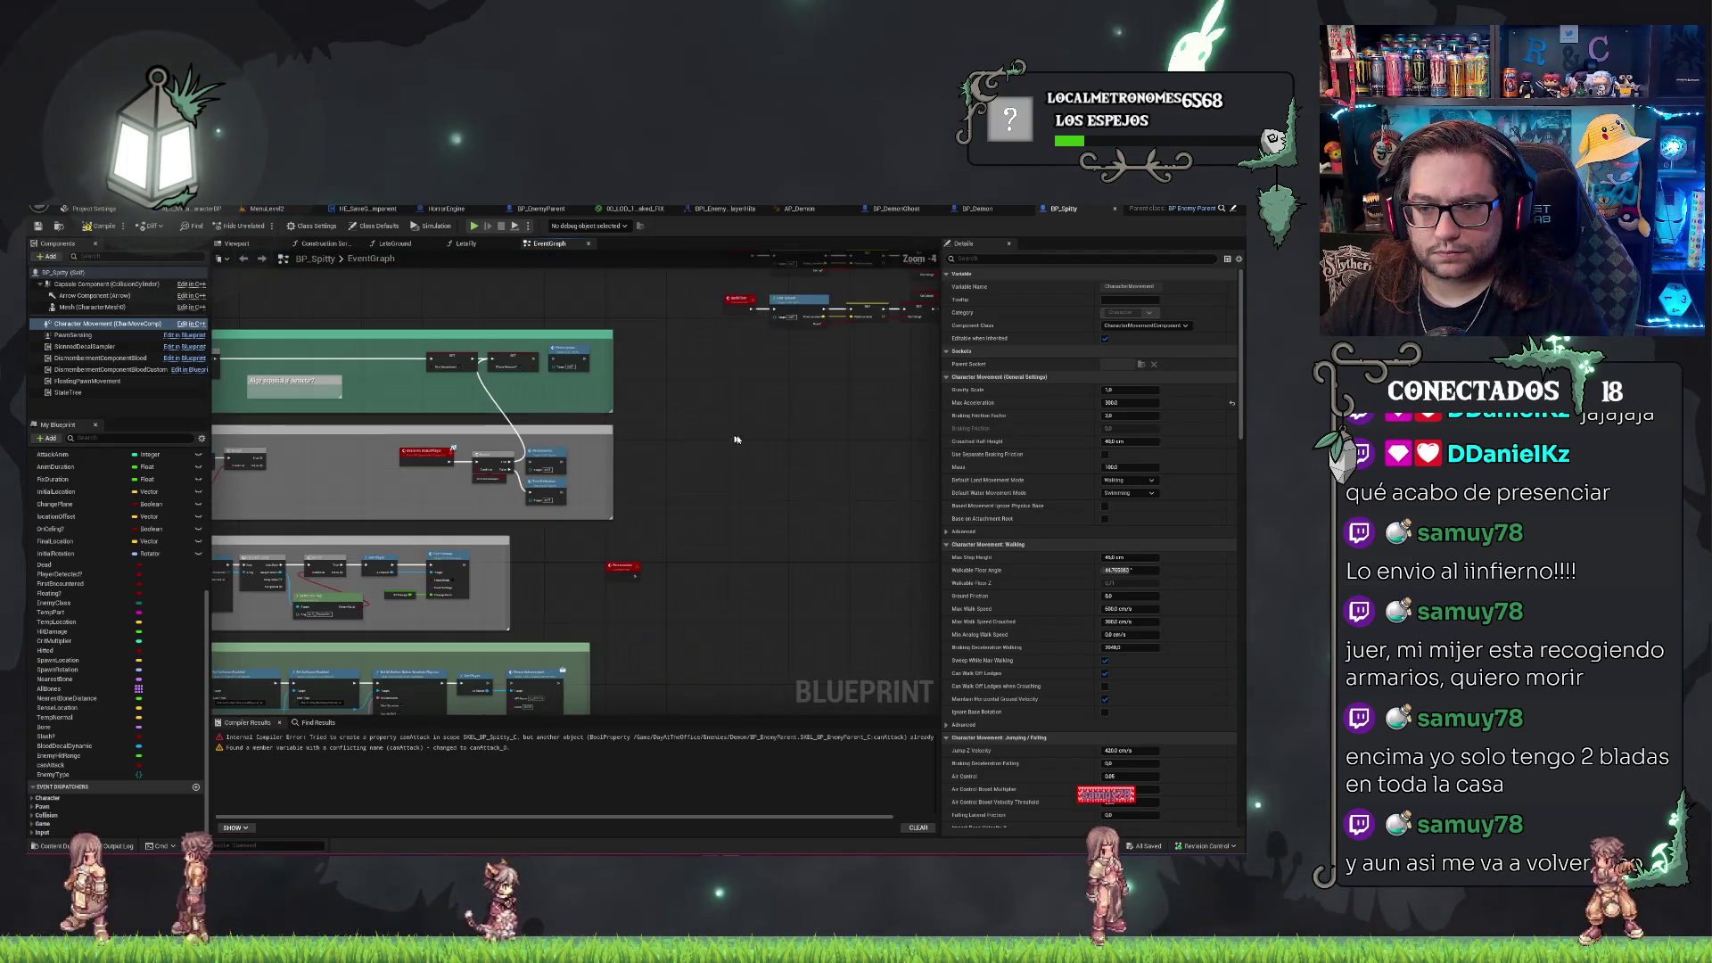
scroll(504, 640, down, 3)
scroll(698, 612, up, 4)
mouse_move(711, 586)
mouse_down()
mouse_move(705, 713)
mouse_move(624, 517)
mouse_move(552, 579)
mouse_move(527, 549)
mouse_move(778, 645)
mouse_move(746, 425)
mouse_move(762, 330)
mouse_move(648, 280)
mouse_up()
Open the LetsFly function graph from its node, then switch to the BP_DemonGhost blueprint.
click(397, 432)
click(435, 391)
double_click(407, 432)
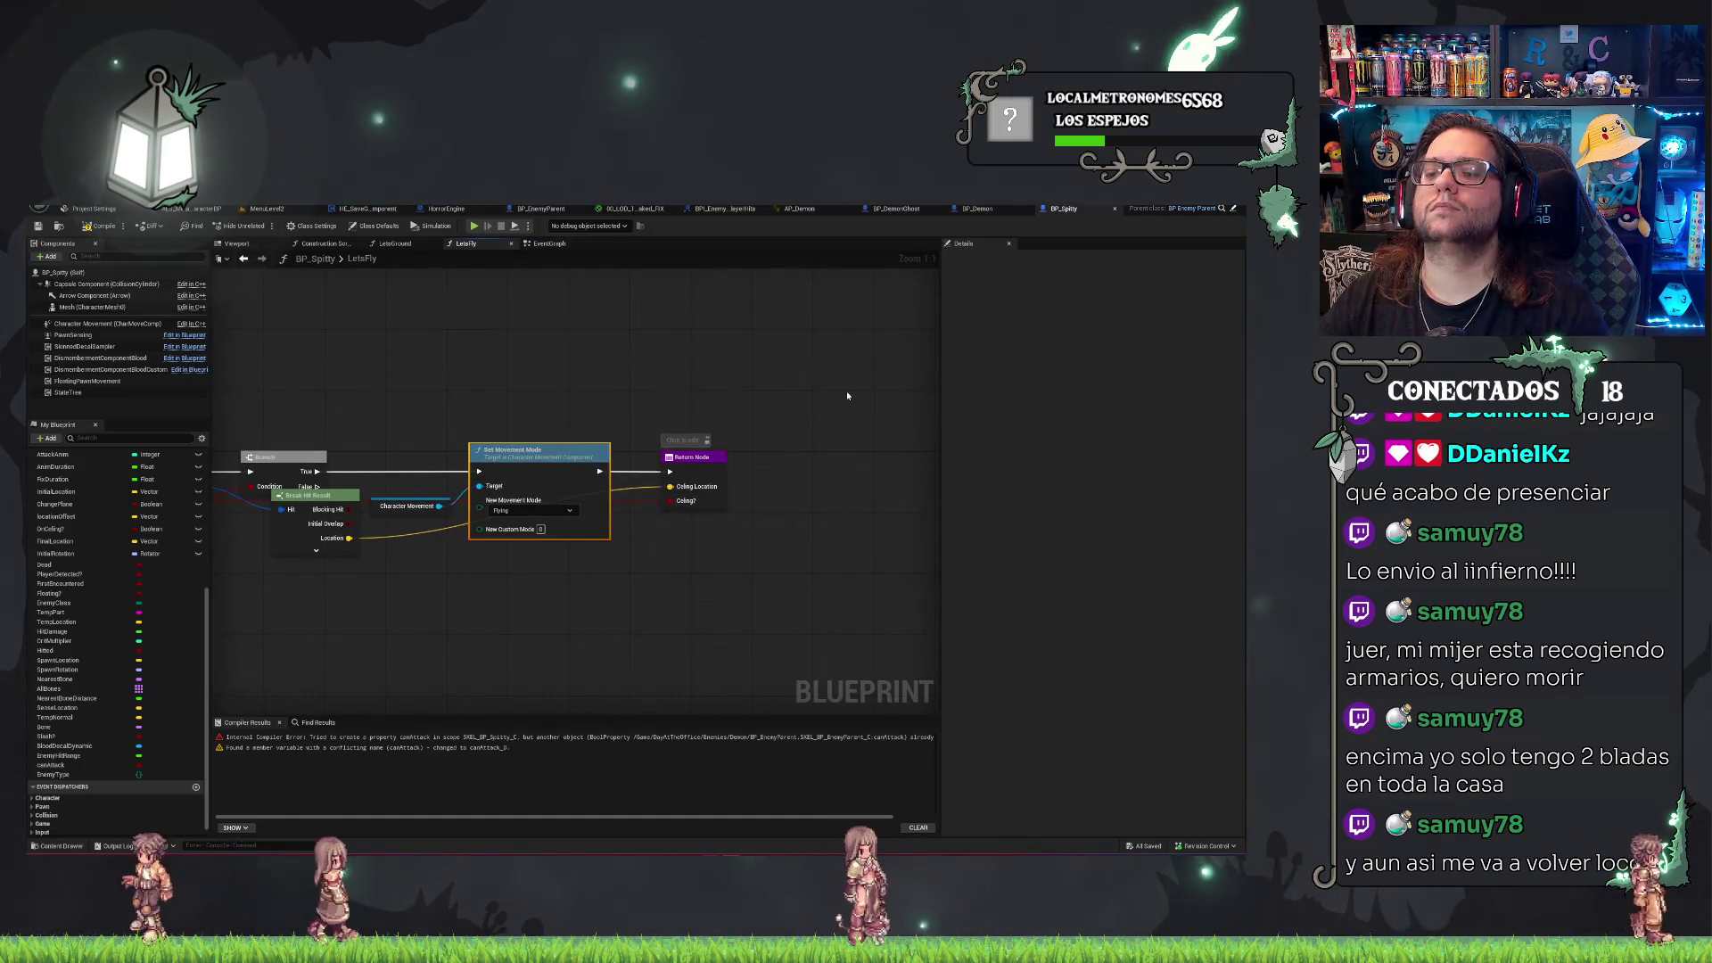
click(978, 209)
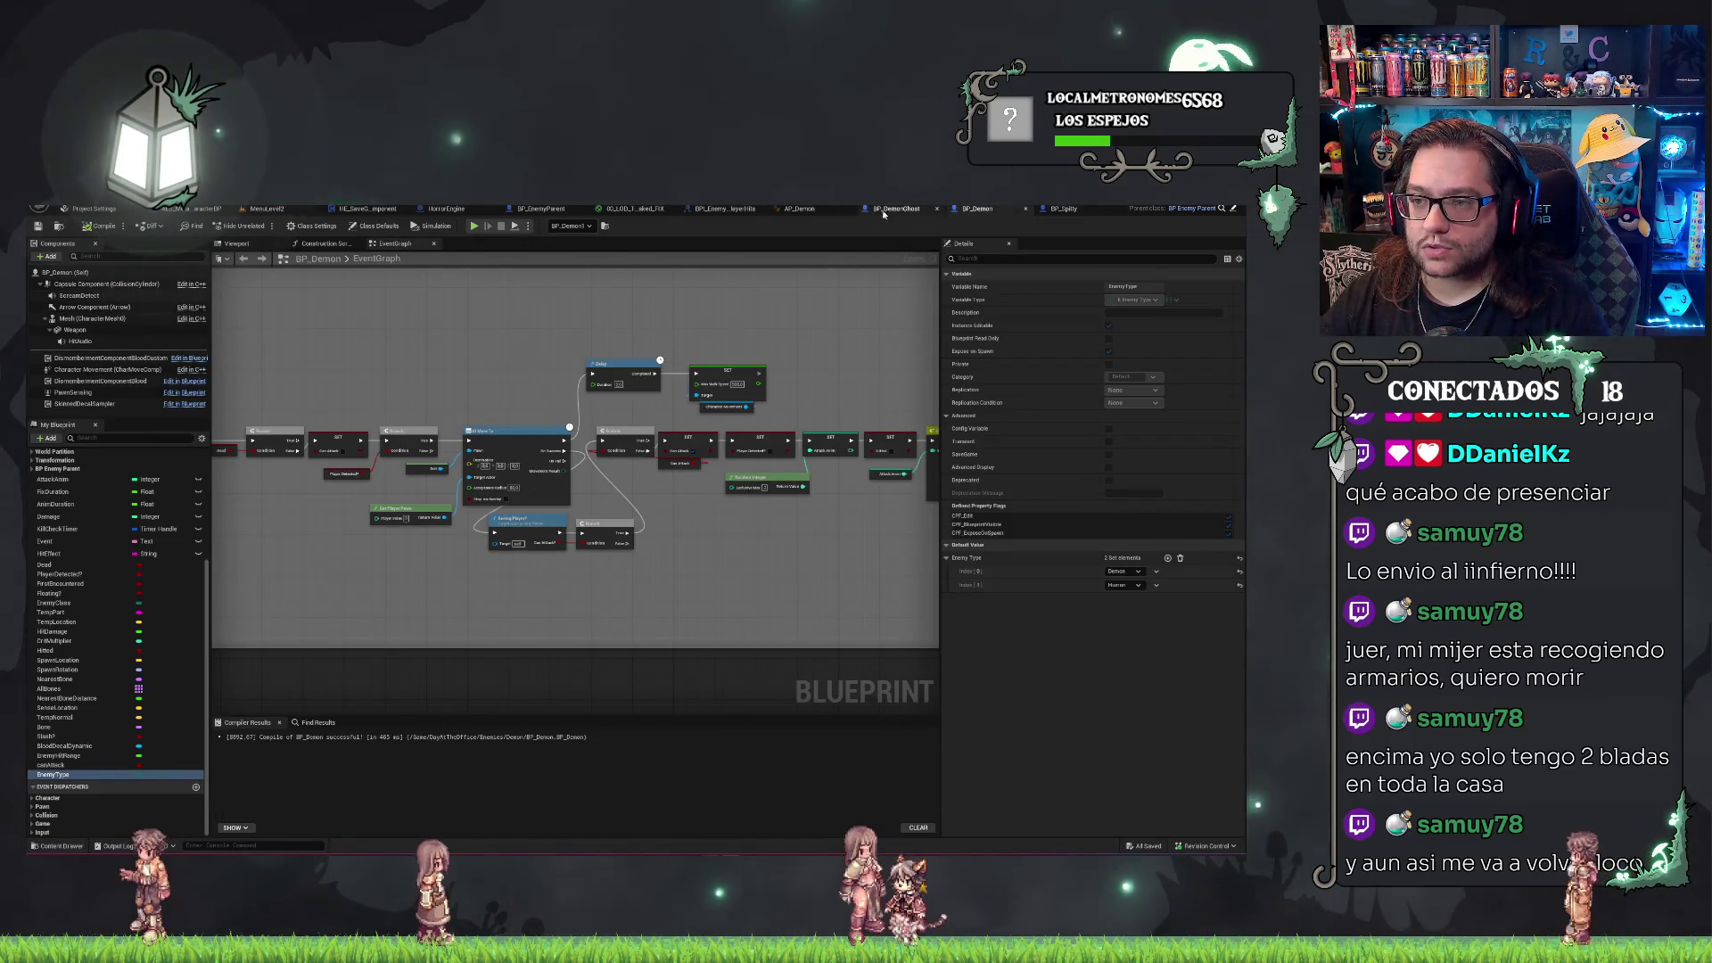
click(896, 208)
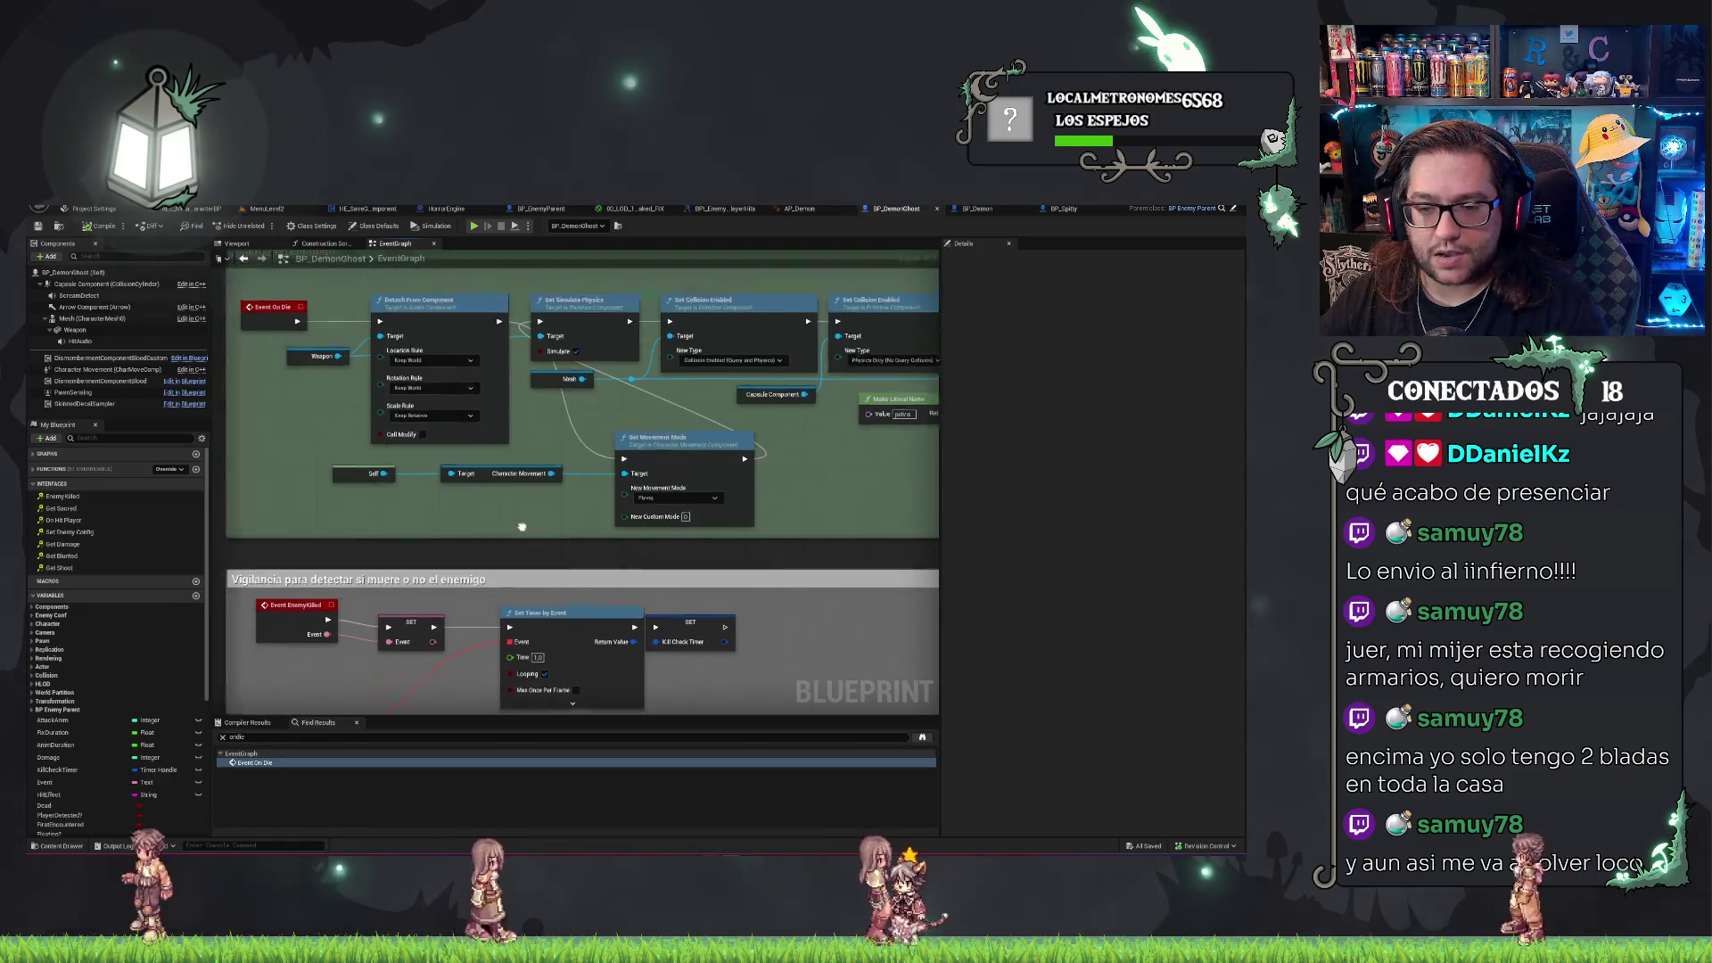
Delete the second Set Collision Enabled and its Capsule Component node from the death chain.
mouse_move(605, 487)
mouse_down()
mouse_move(770, 406)
mouse_move(801, 448)
mouse_move(667, 490)
mouse_move(807, 406)
mouse_up()
mouse_move(420, 322)
mouse_down()
mouse_move(549, 519)
mouse_move(377, 634)
mouse_up()
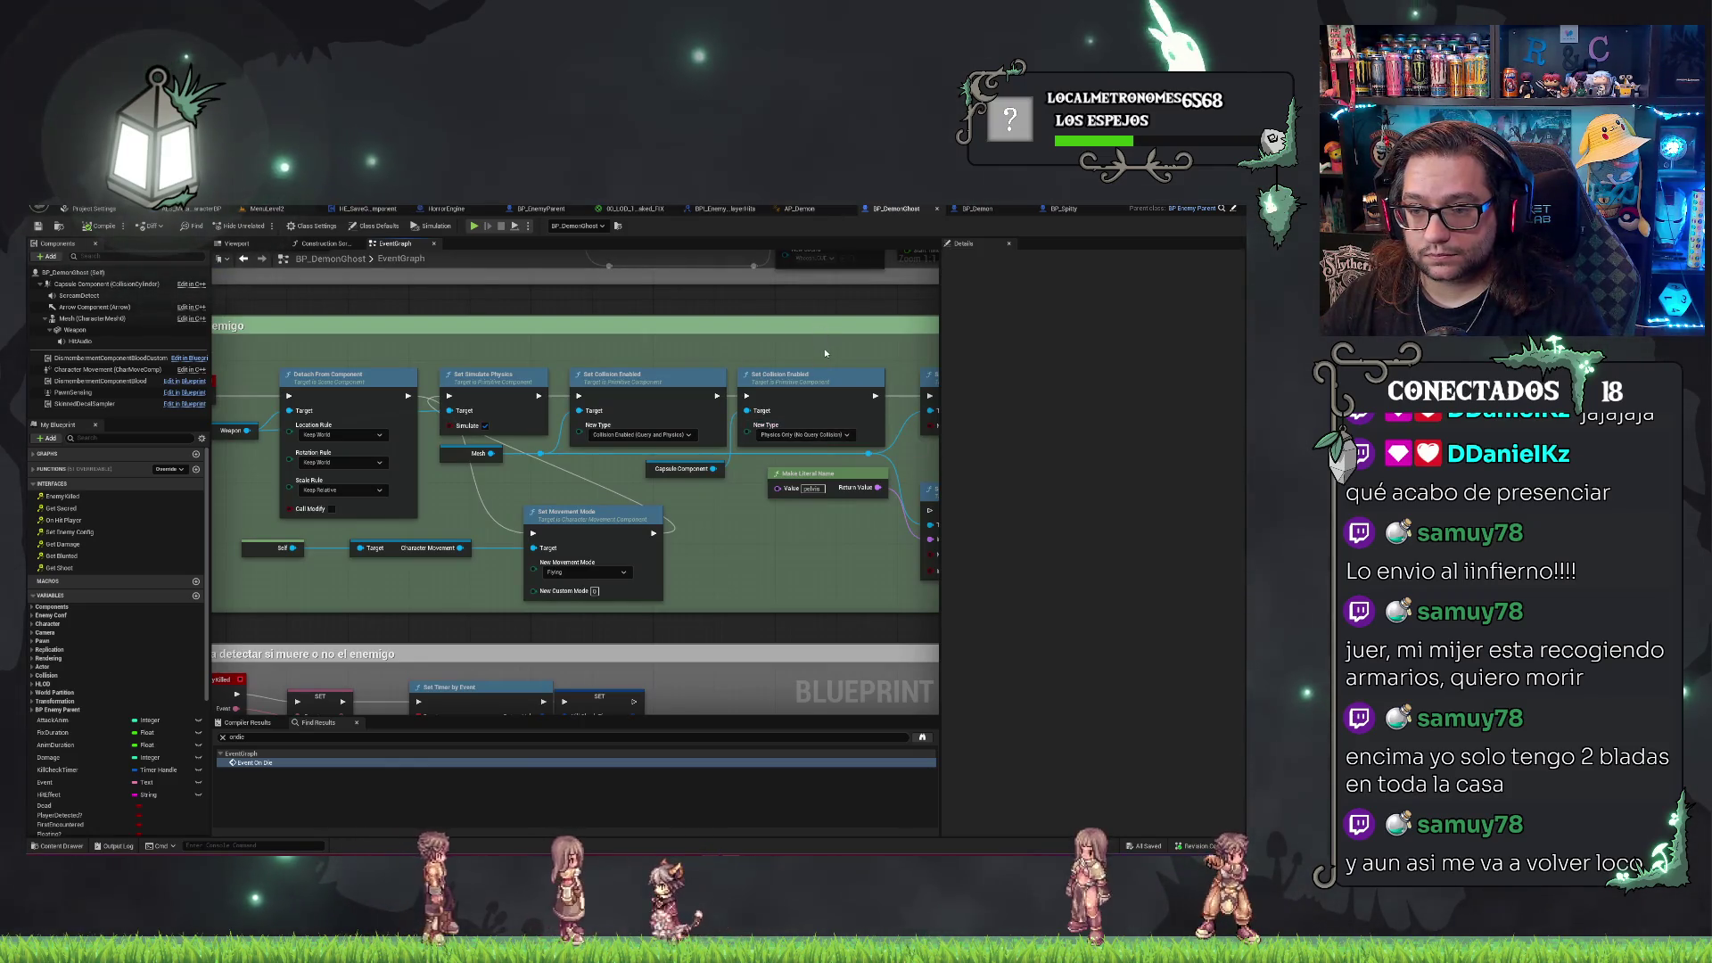
click(825, 380)
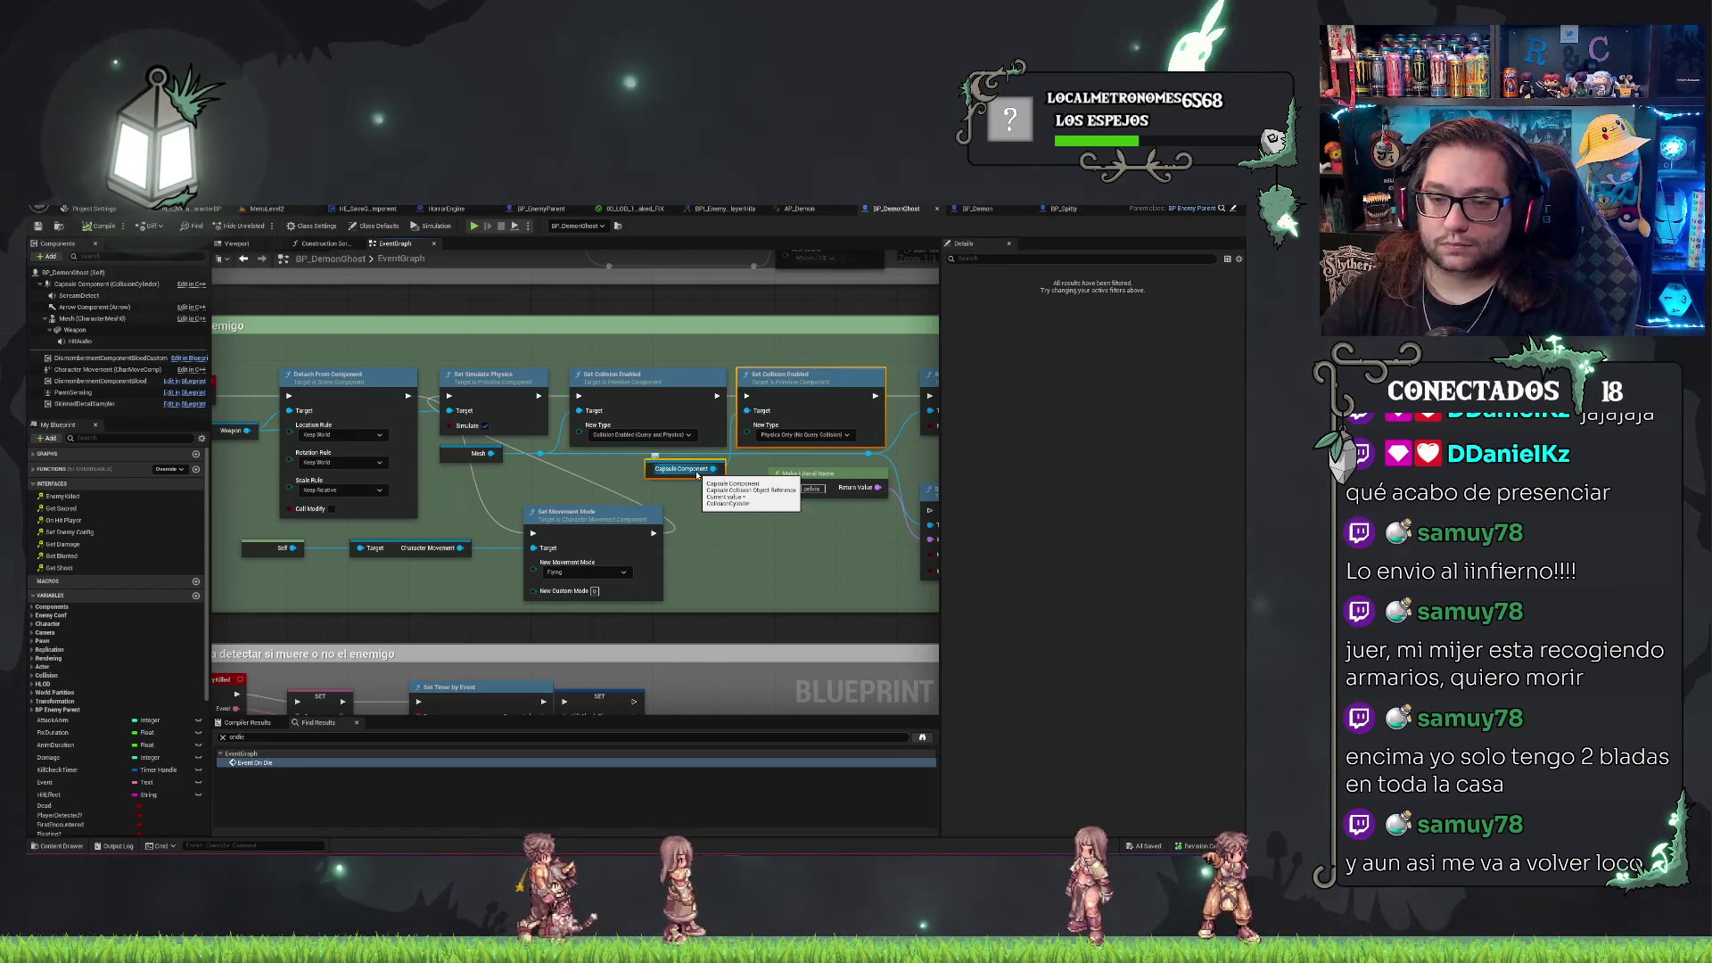
key(Delete)
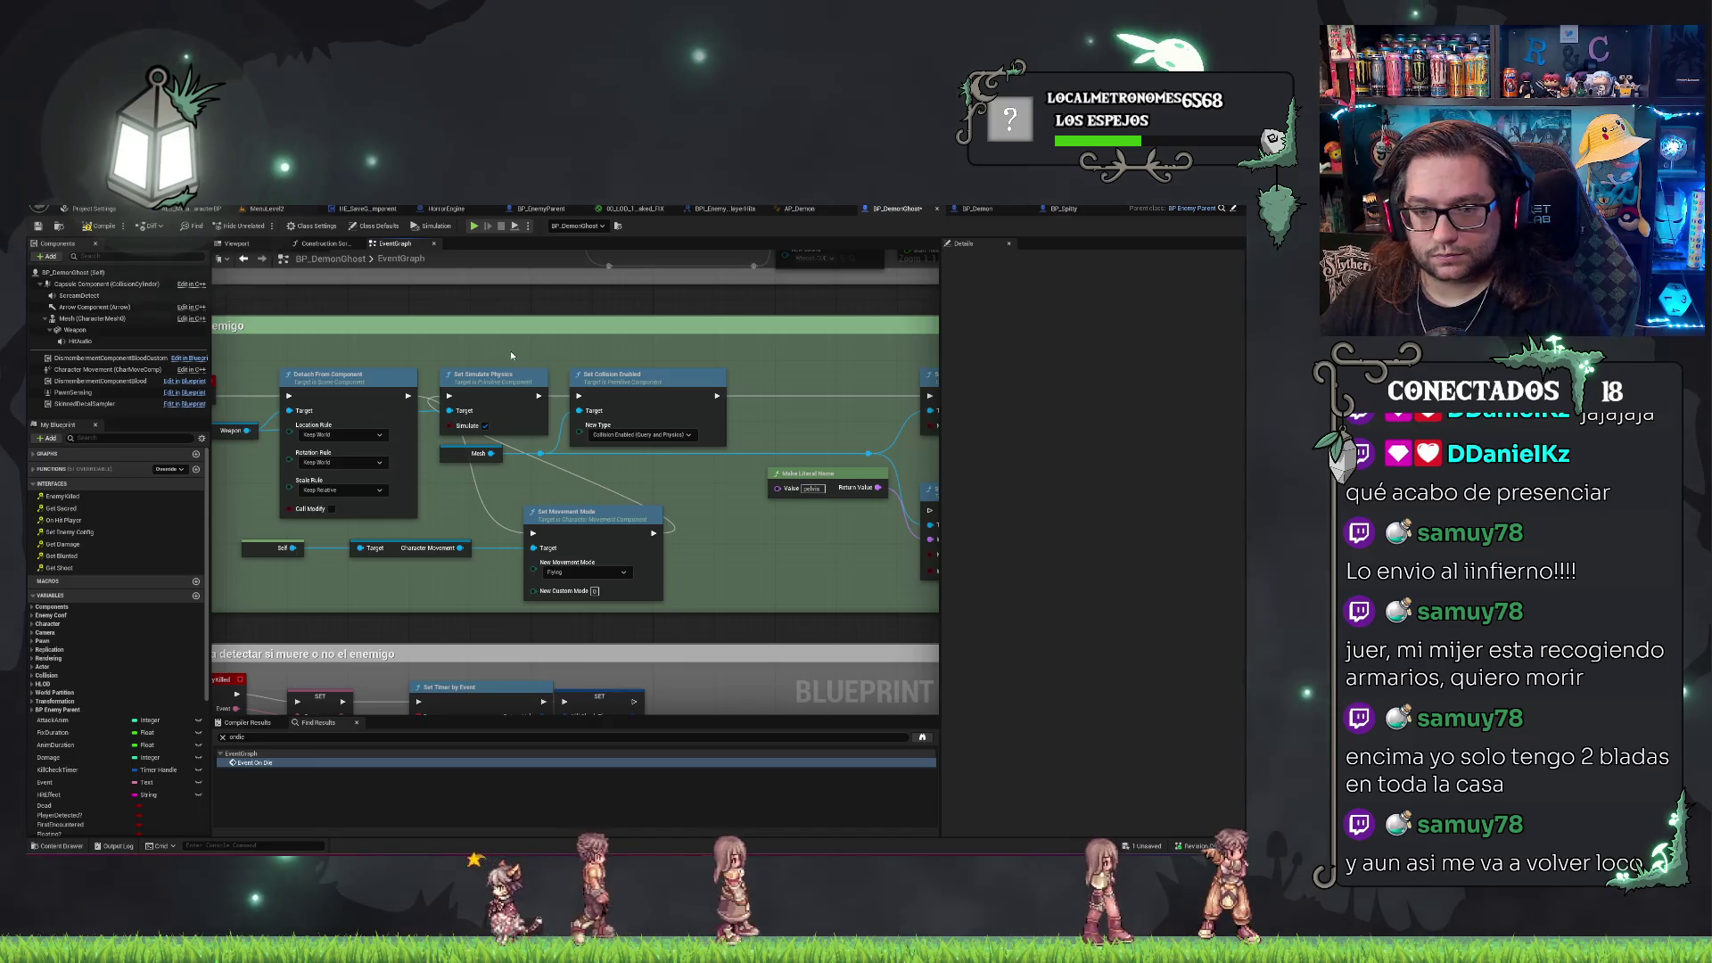
Move Set Movement Mode to follow Detach From Component directly.
drag(696, 468, 695, 463)
drag(486, 468, 661, 470)
drag(570, 513, 493, 373)
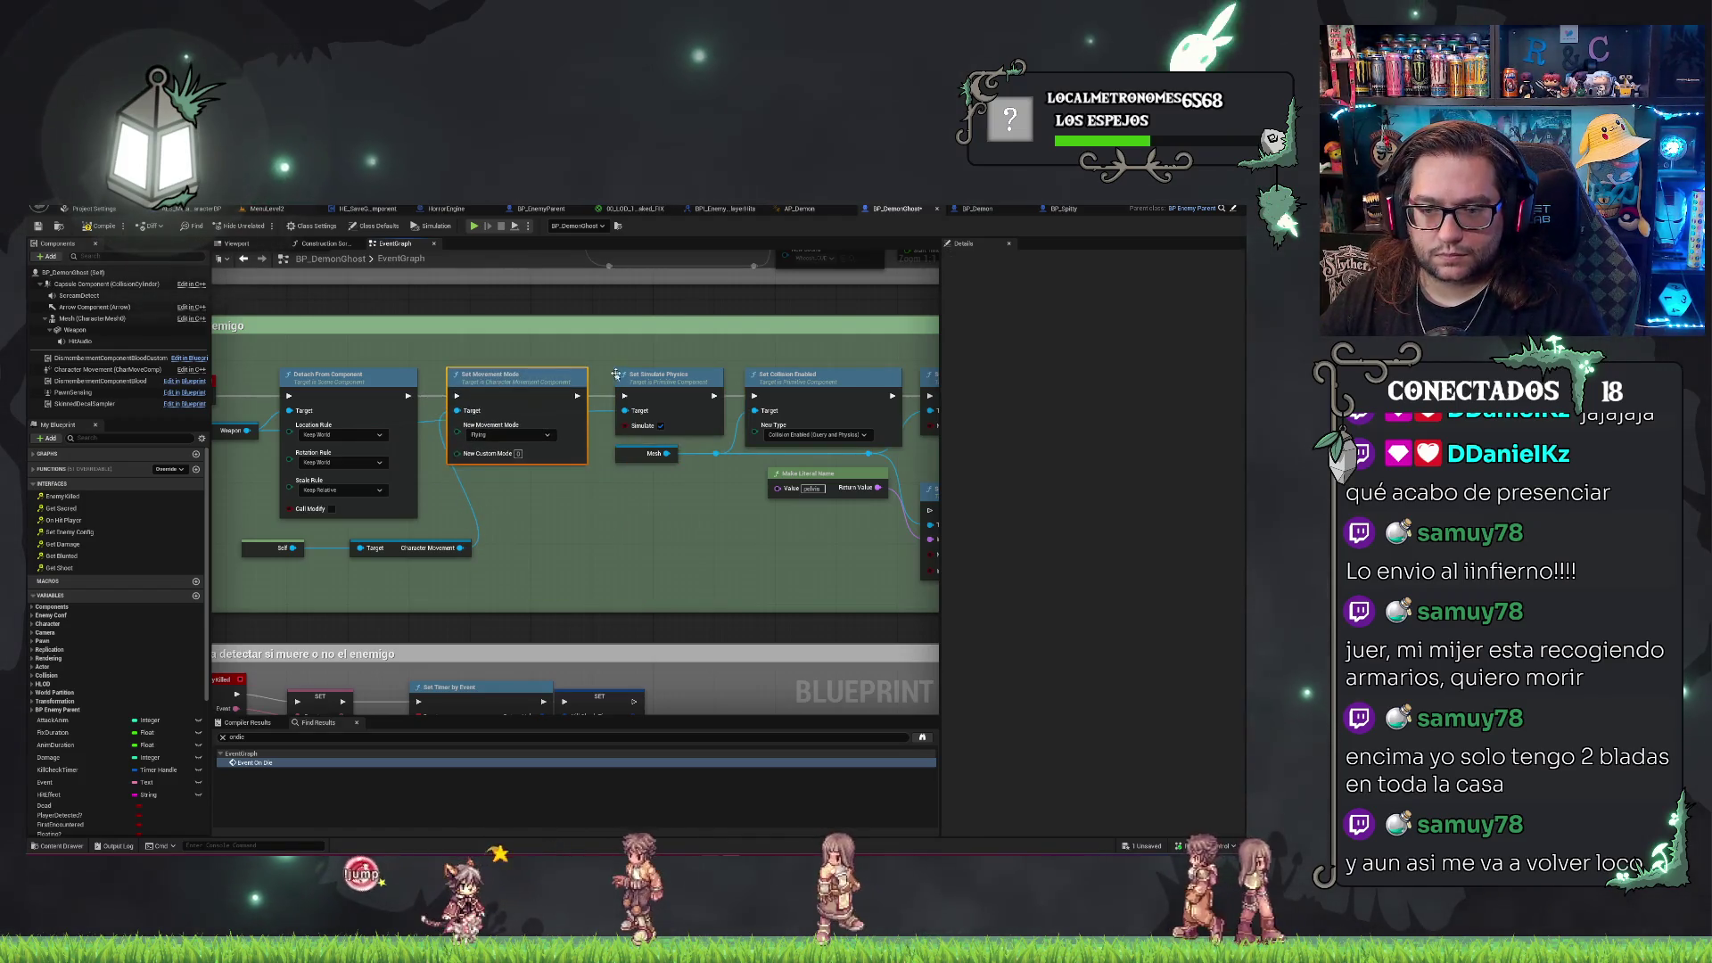
drag(626, 342, 549, 336)
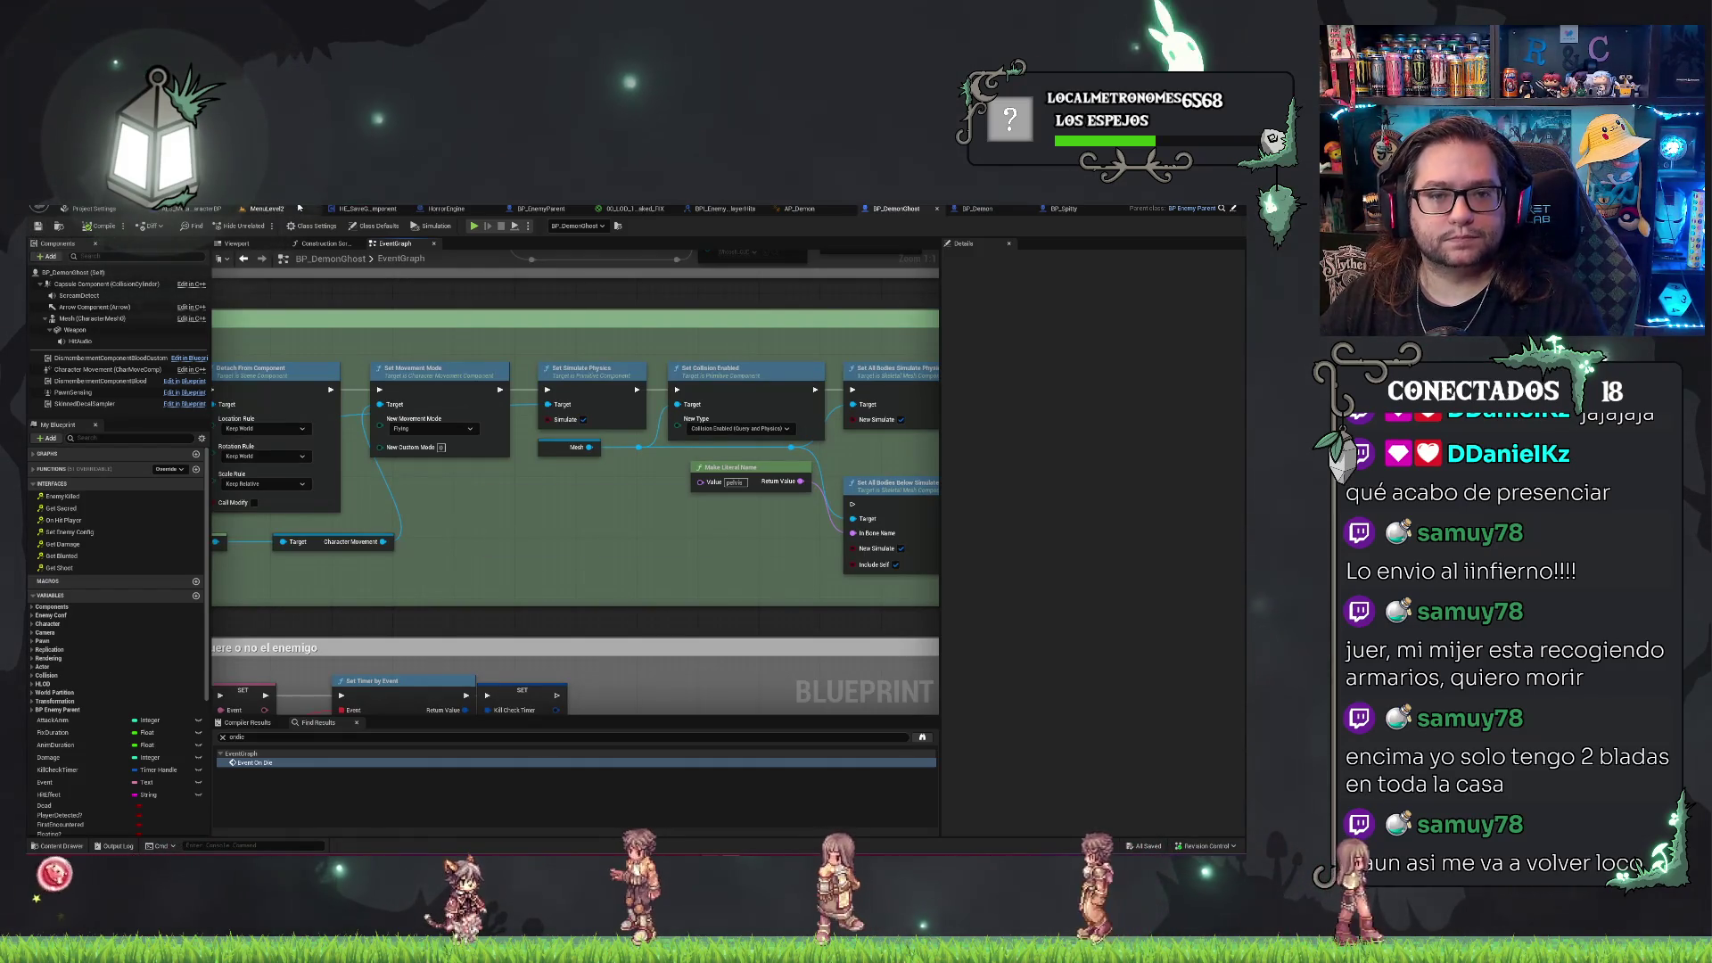
click(267, 212)
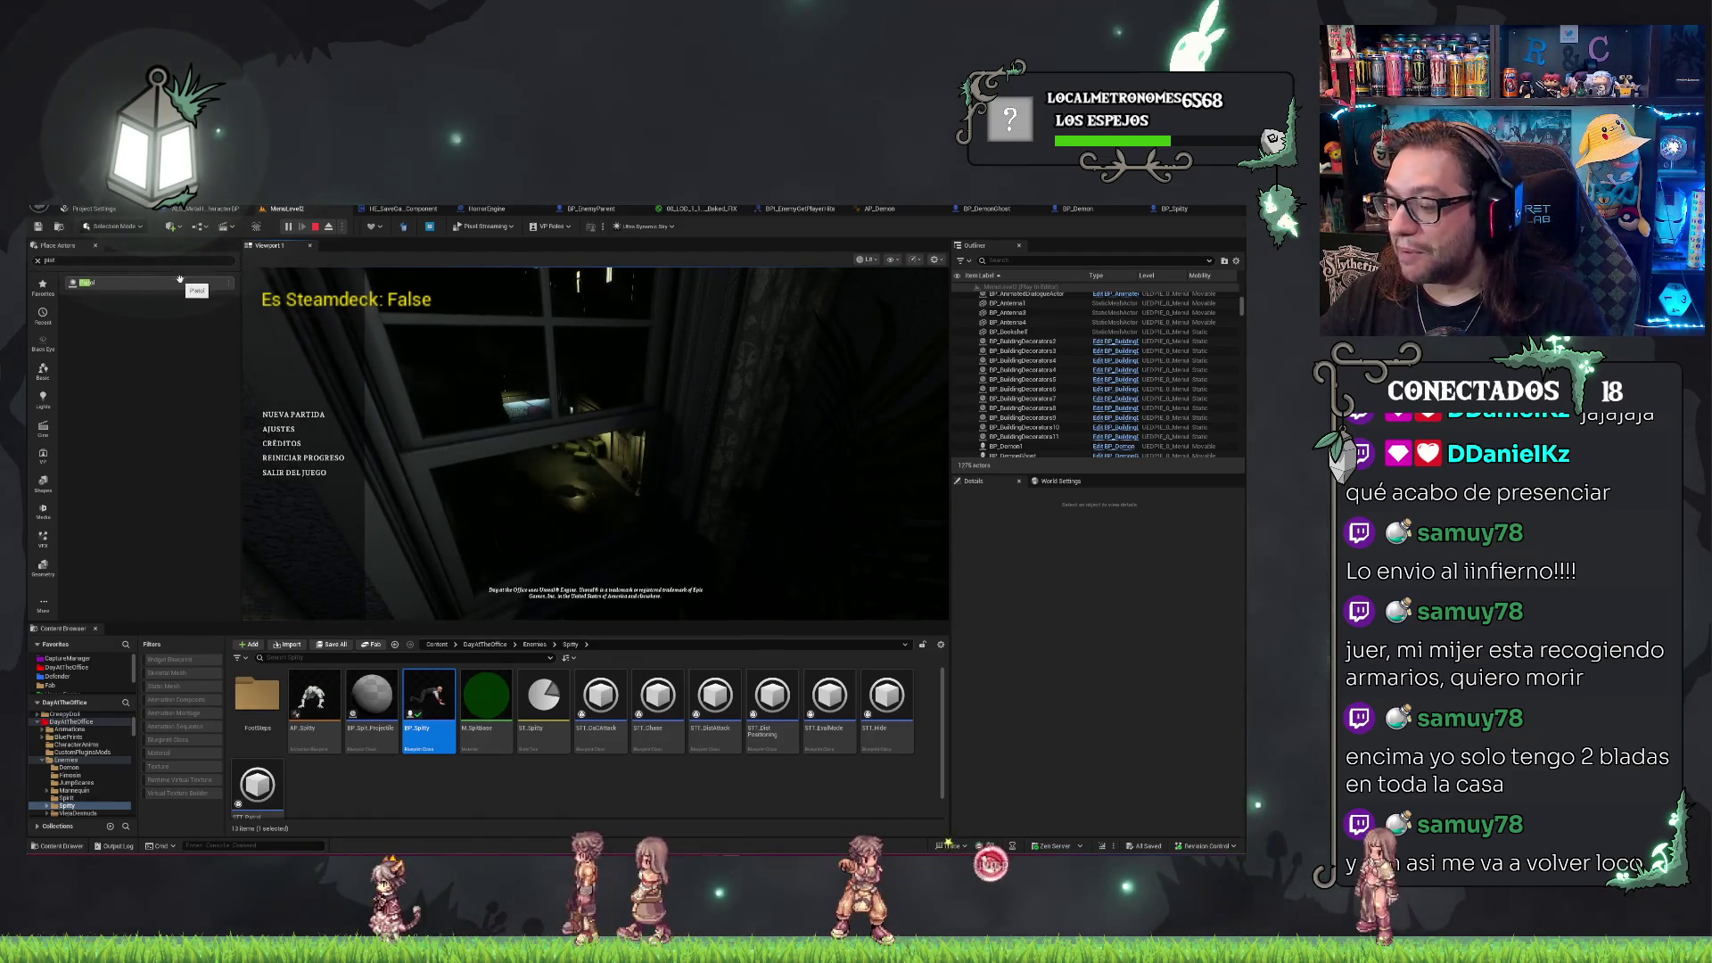
Play a new game from the menu, stop, and bring up BP_Spitty's LetsFly graph.
click(301, 416)
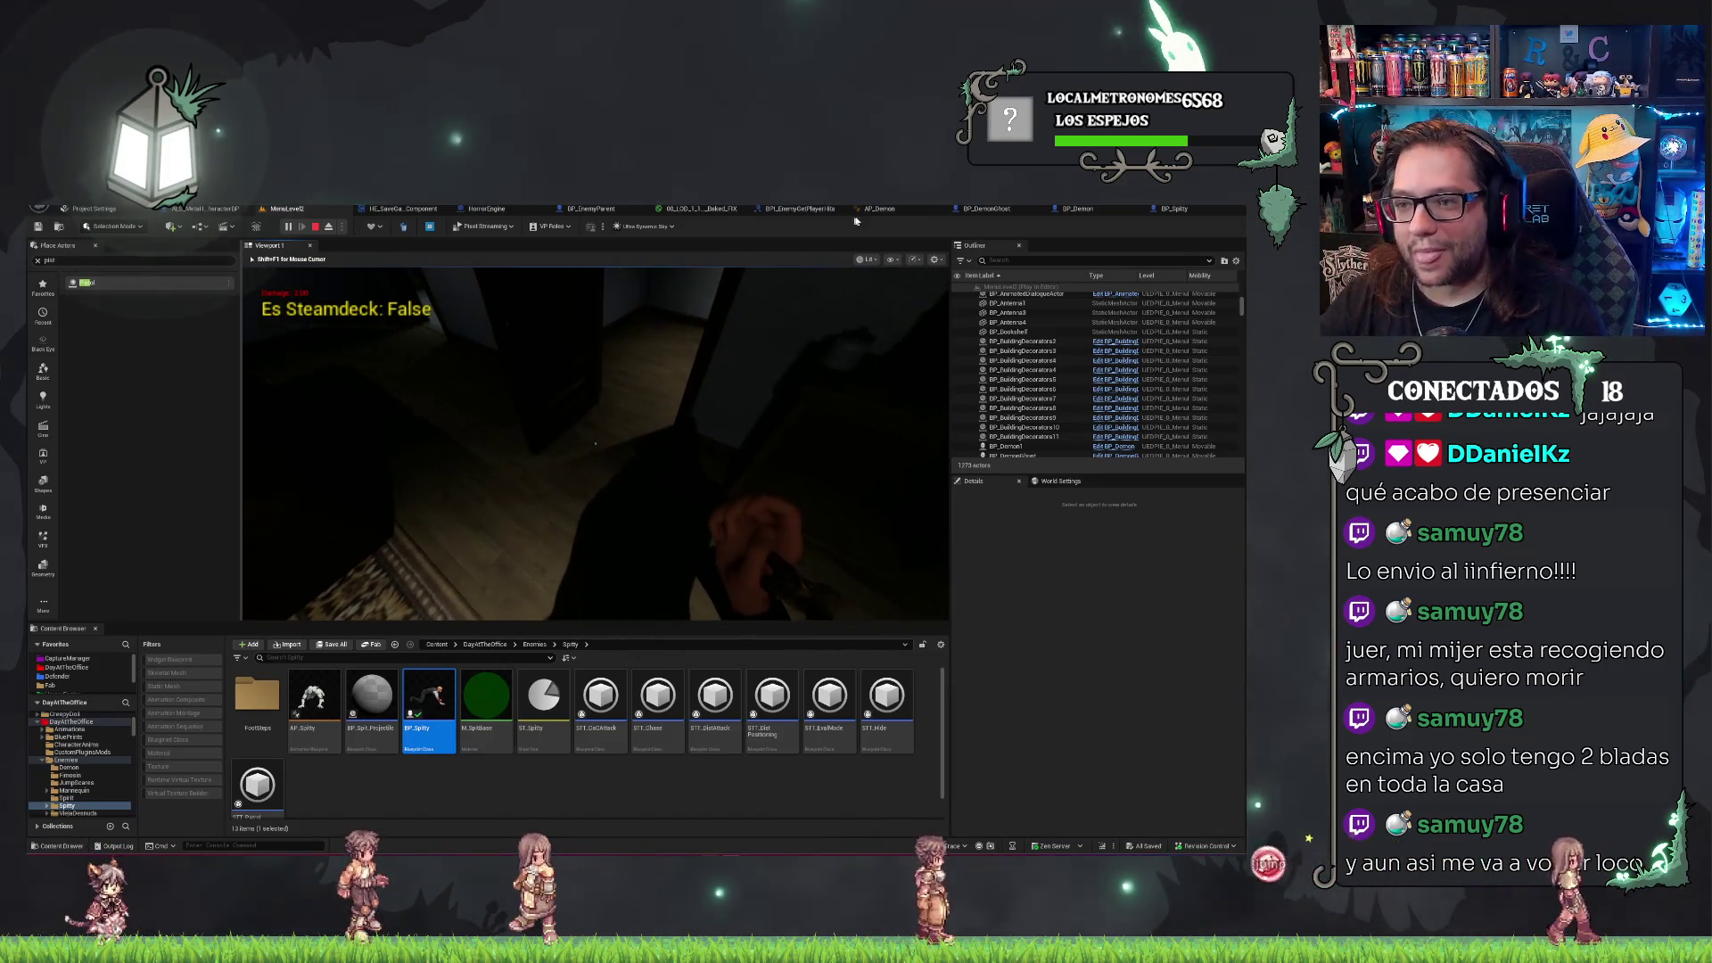
key(Escape)
click(1173, 209)
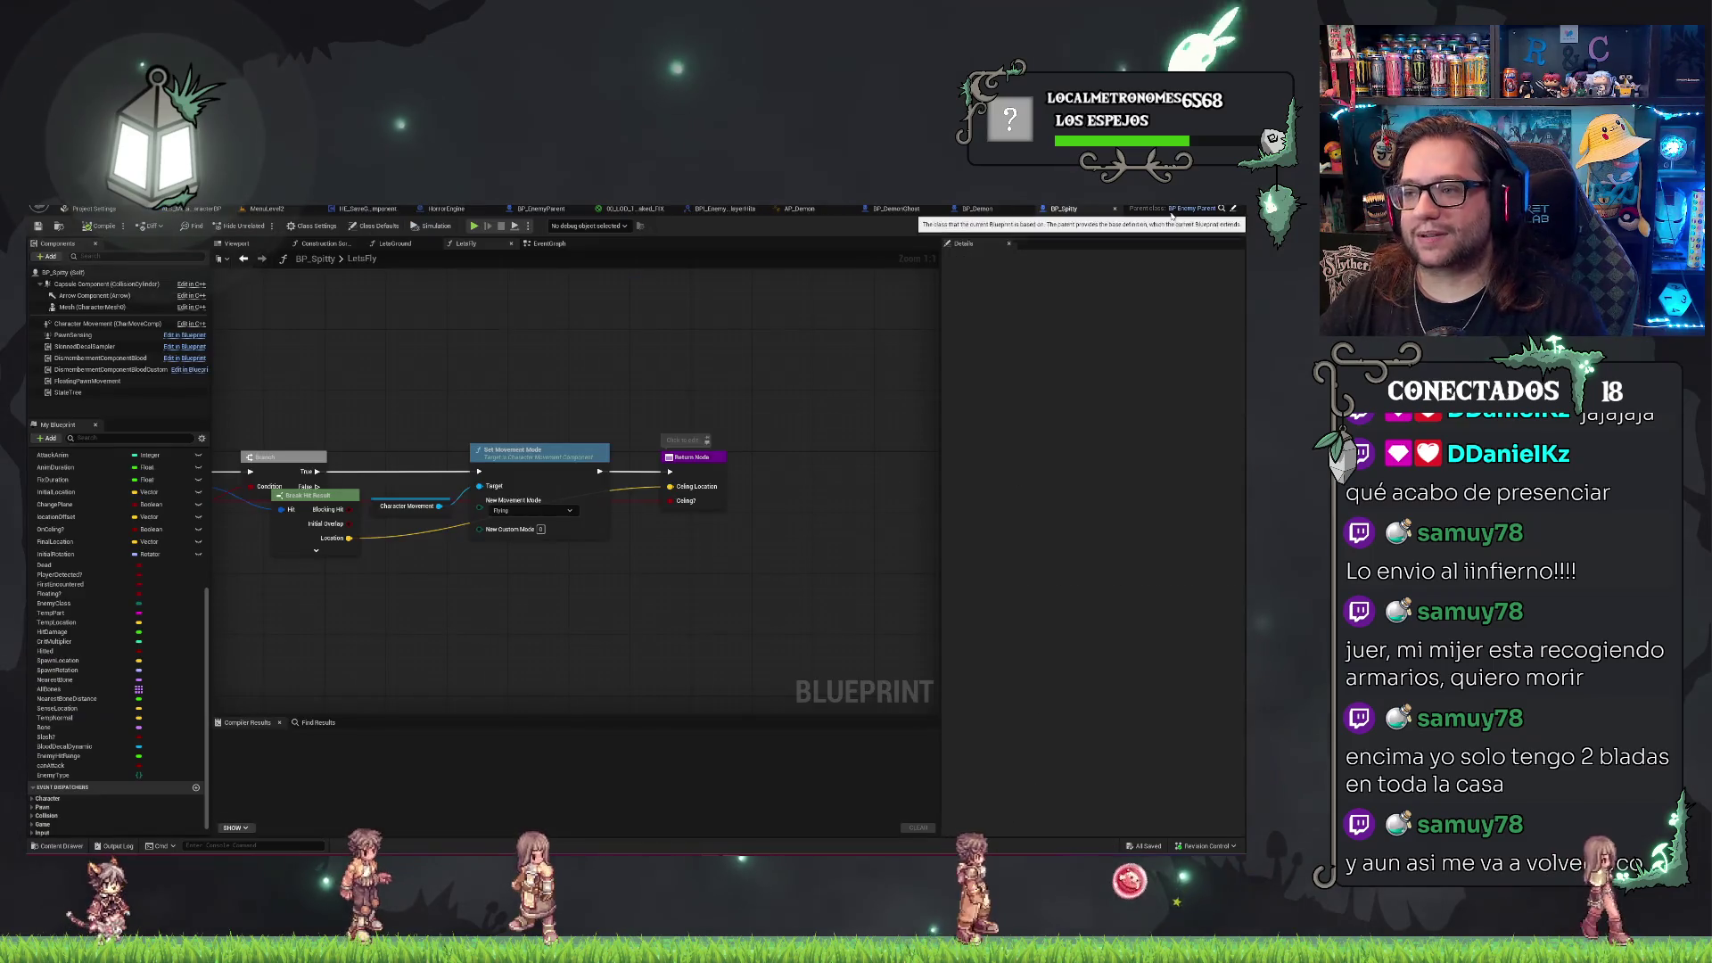
In BP_DemonGhost, select Capsule Component to show its Pawn collision settings.
click(896, 208)
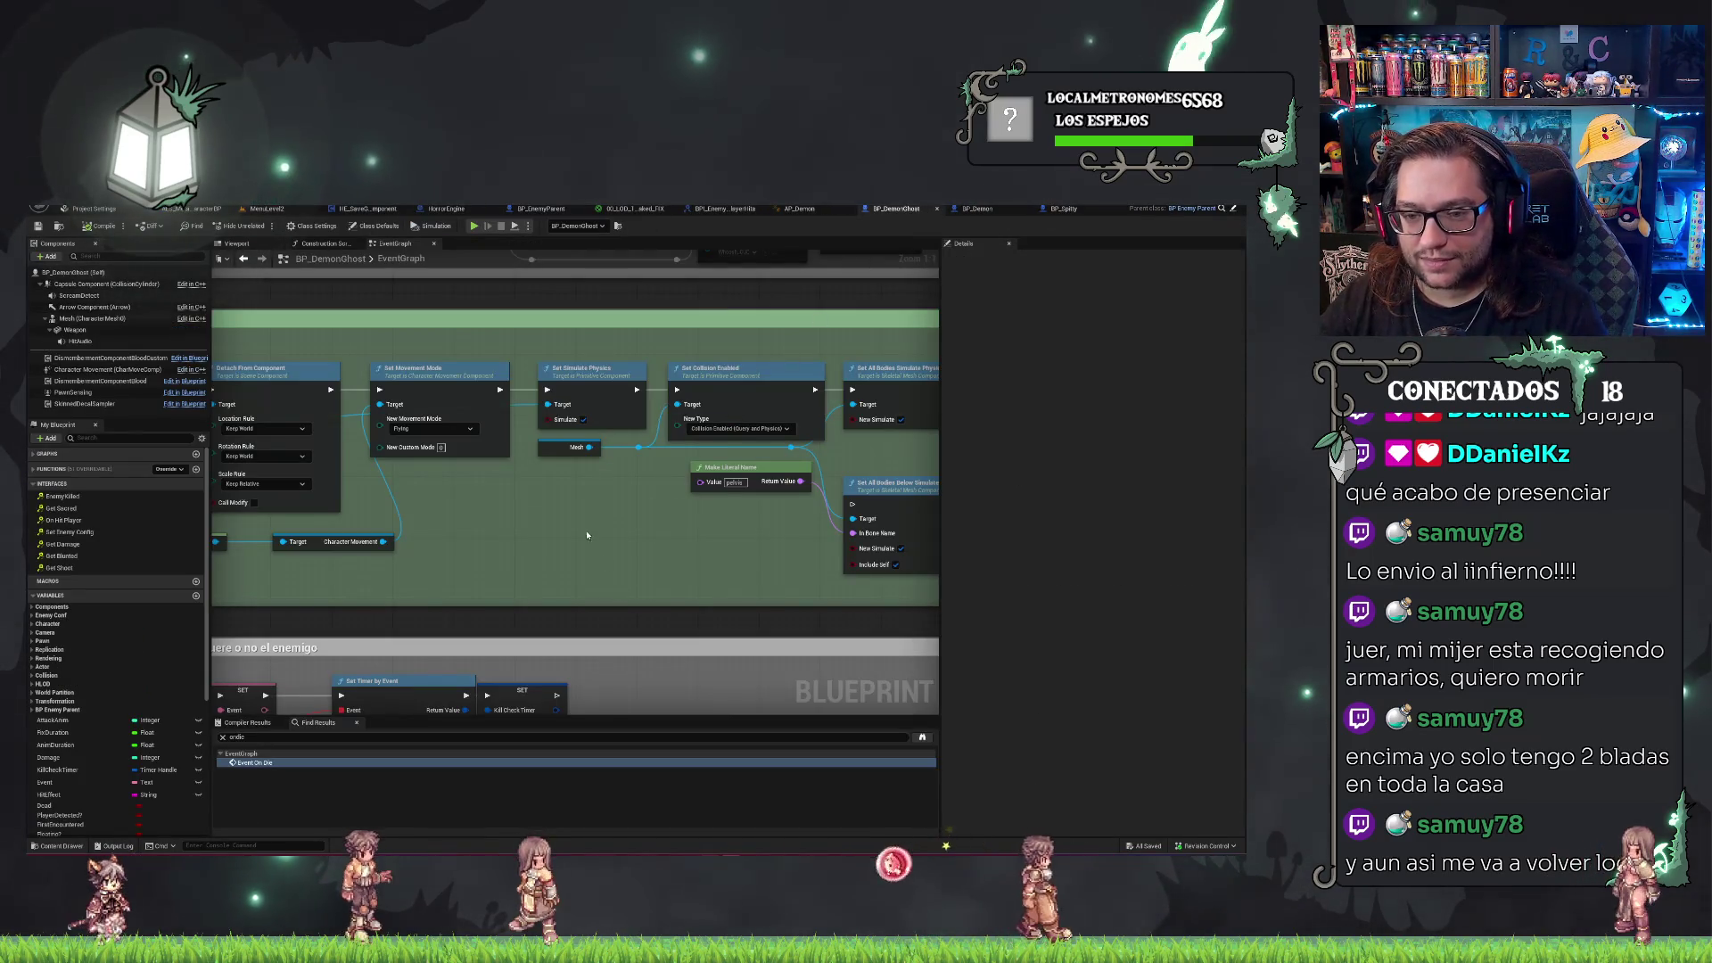
drag(584, 525, 265, 536)
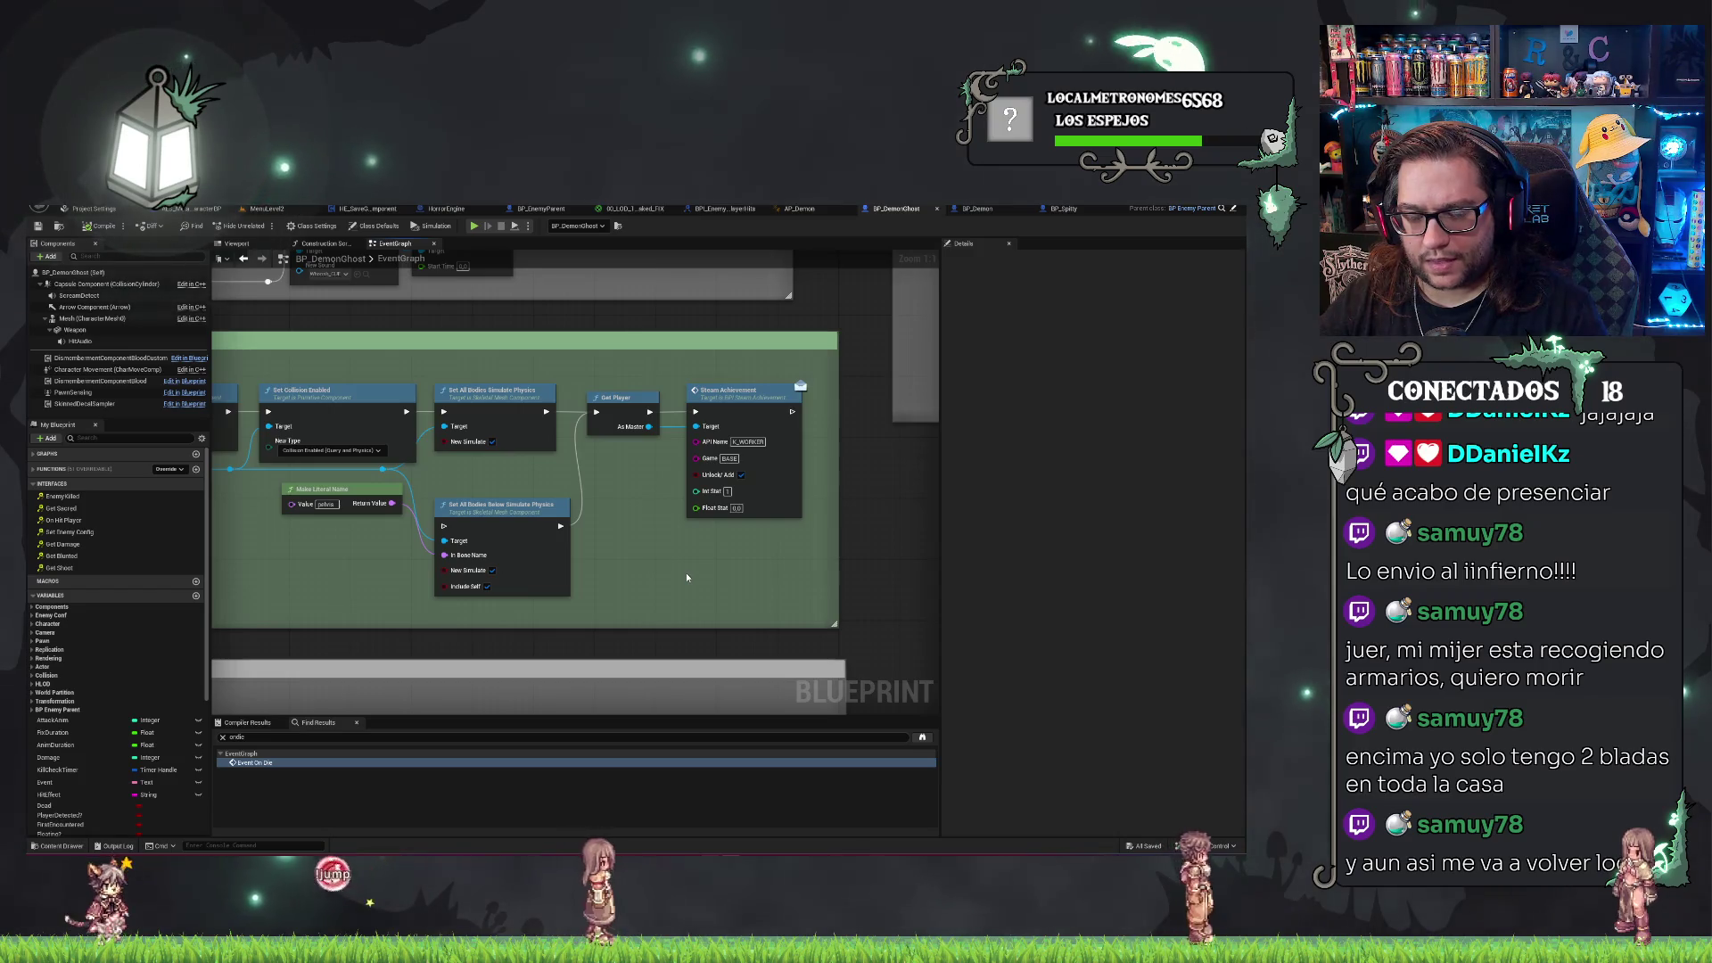
drag(687, 572, 772, 521)
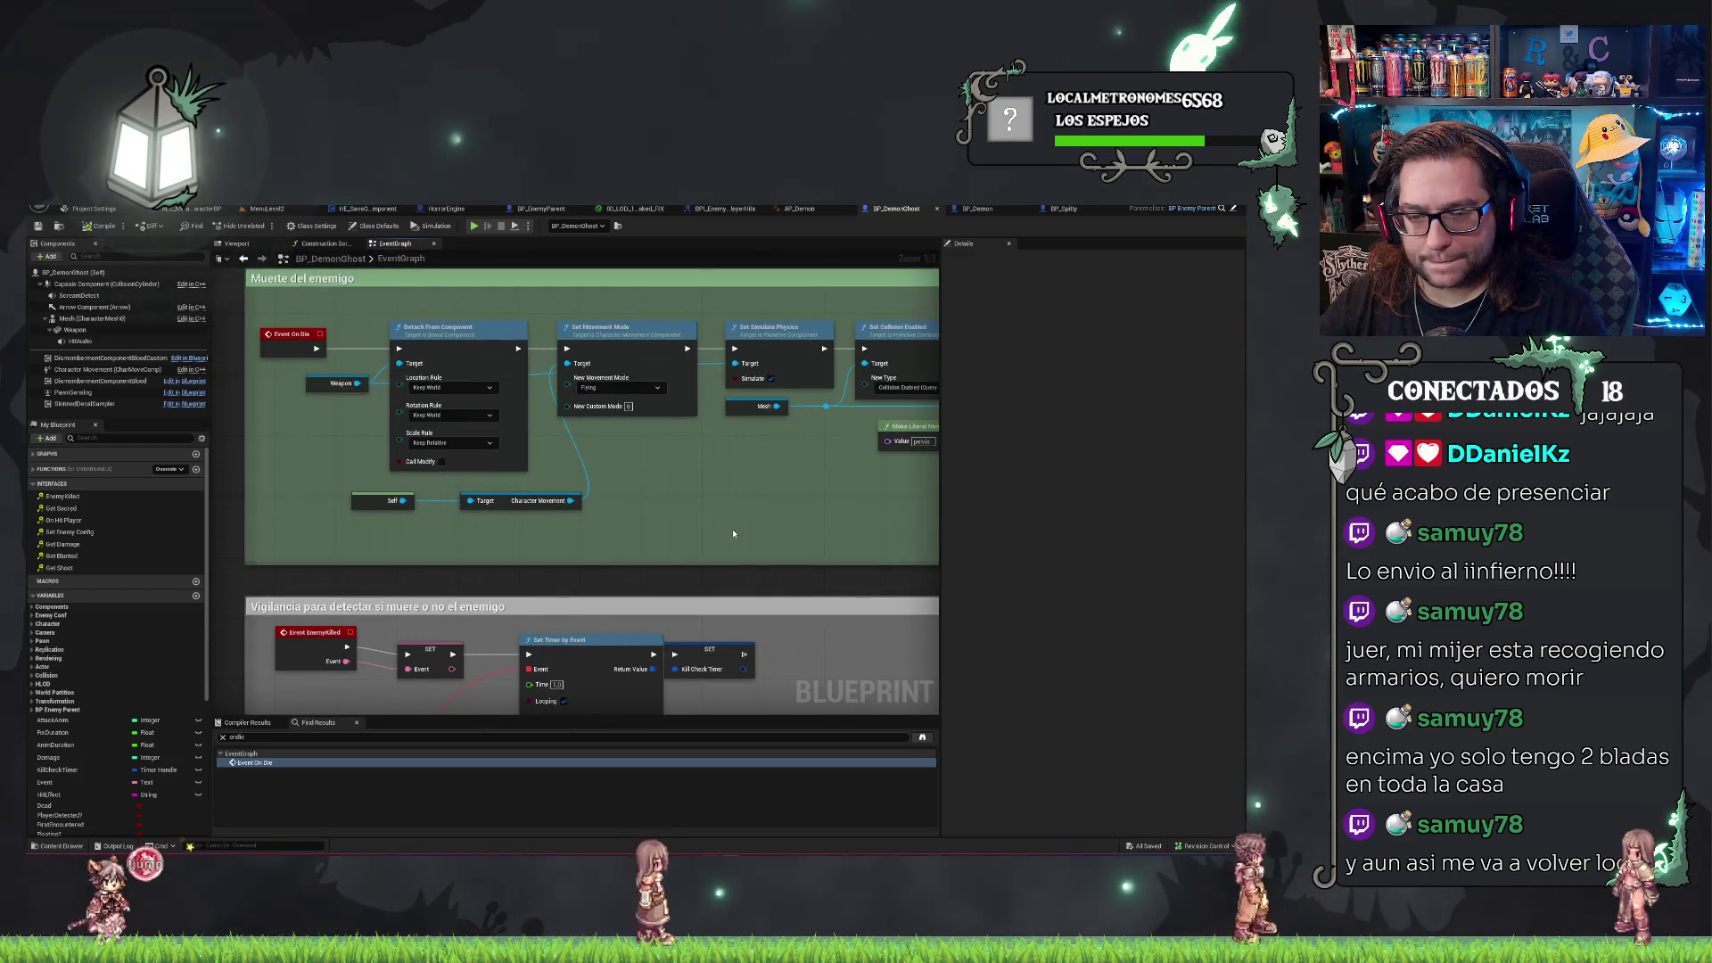
click(90, 285)
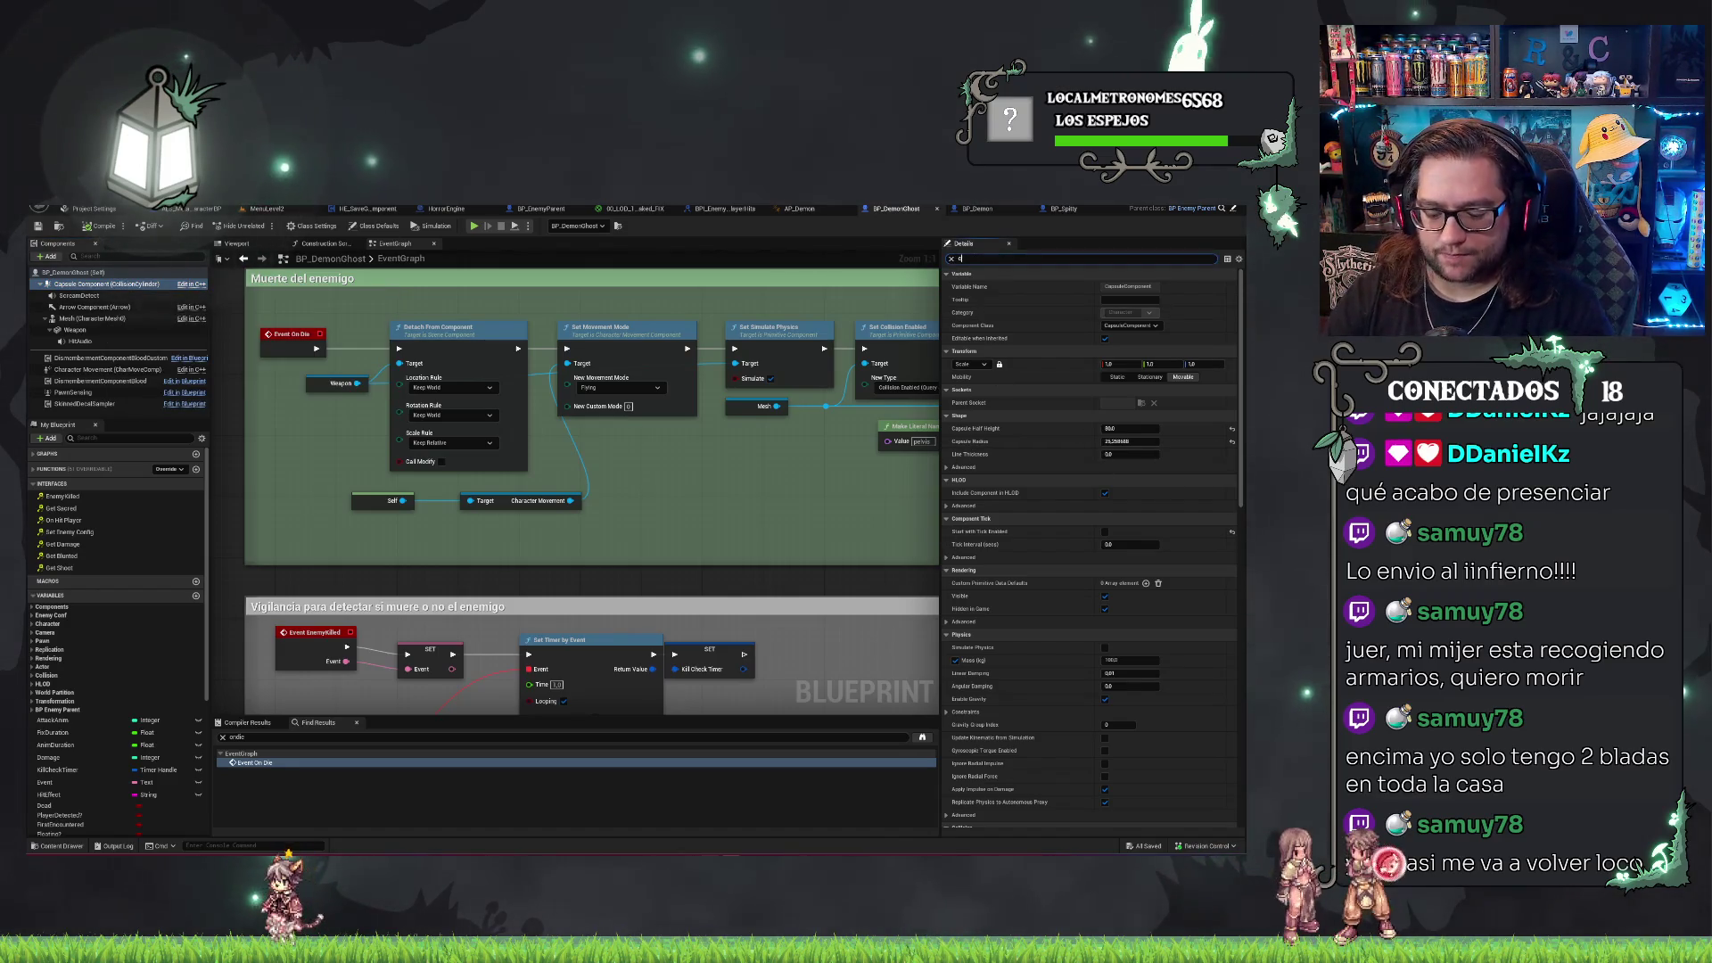
scroll(1092, 548, down, 5)
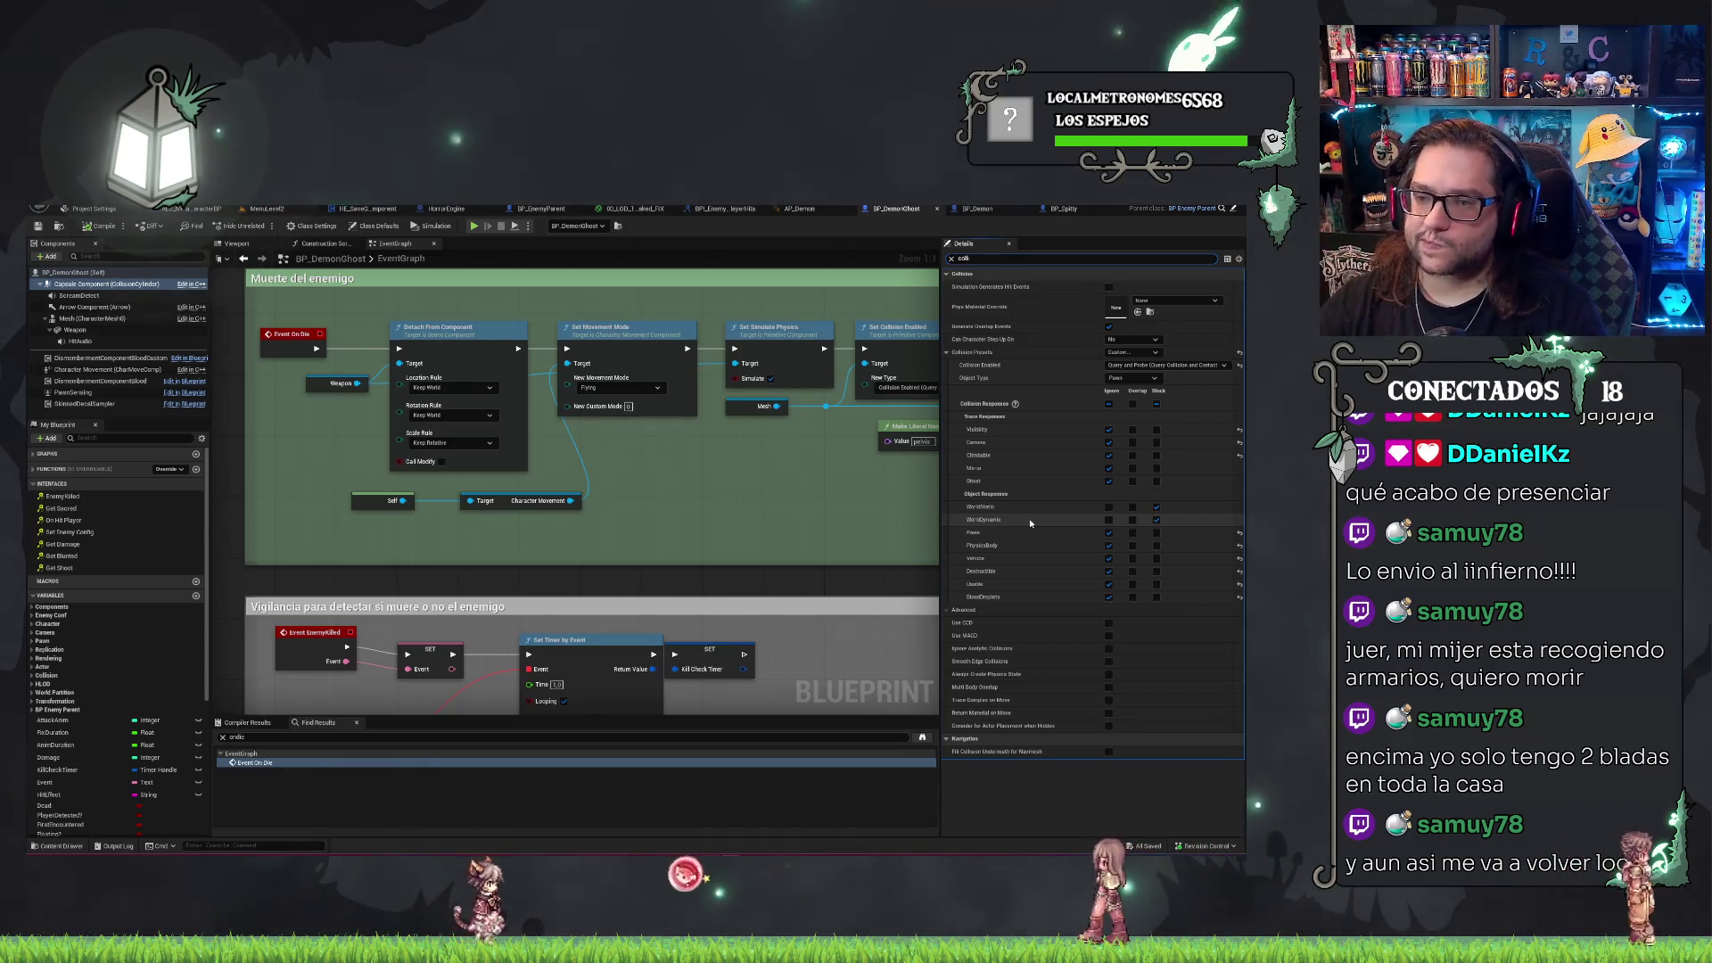
Set the Weapon component to block WorldStatic objects and save the blueprint.
drag(459, 378, 417, 378)
drag(261, 314, 437, 431)
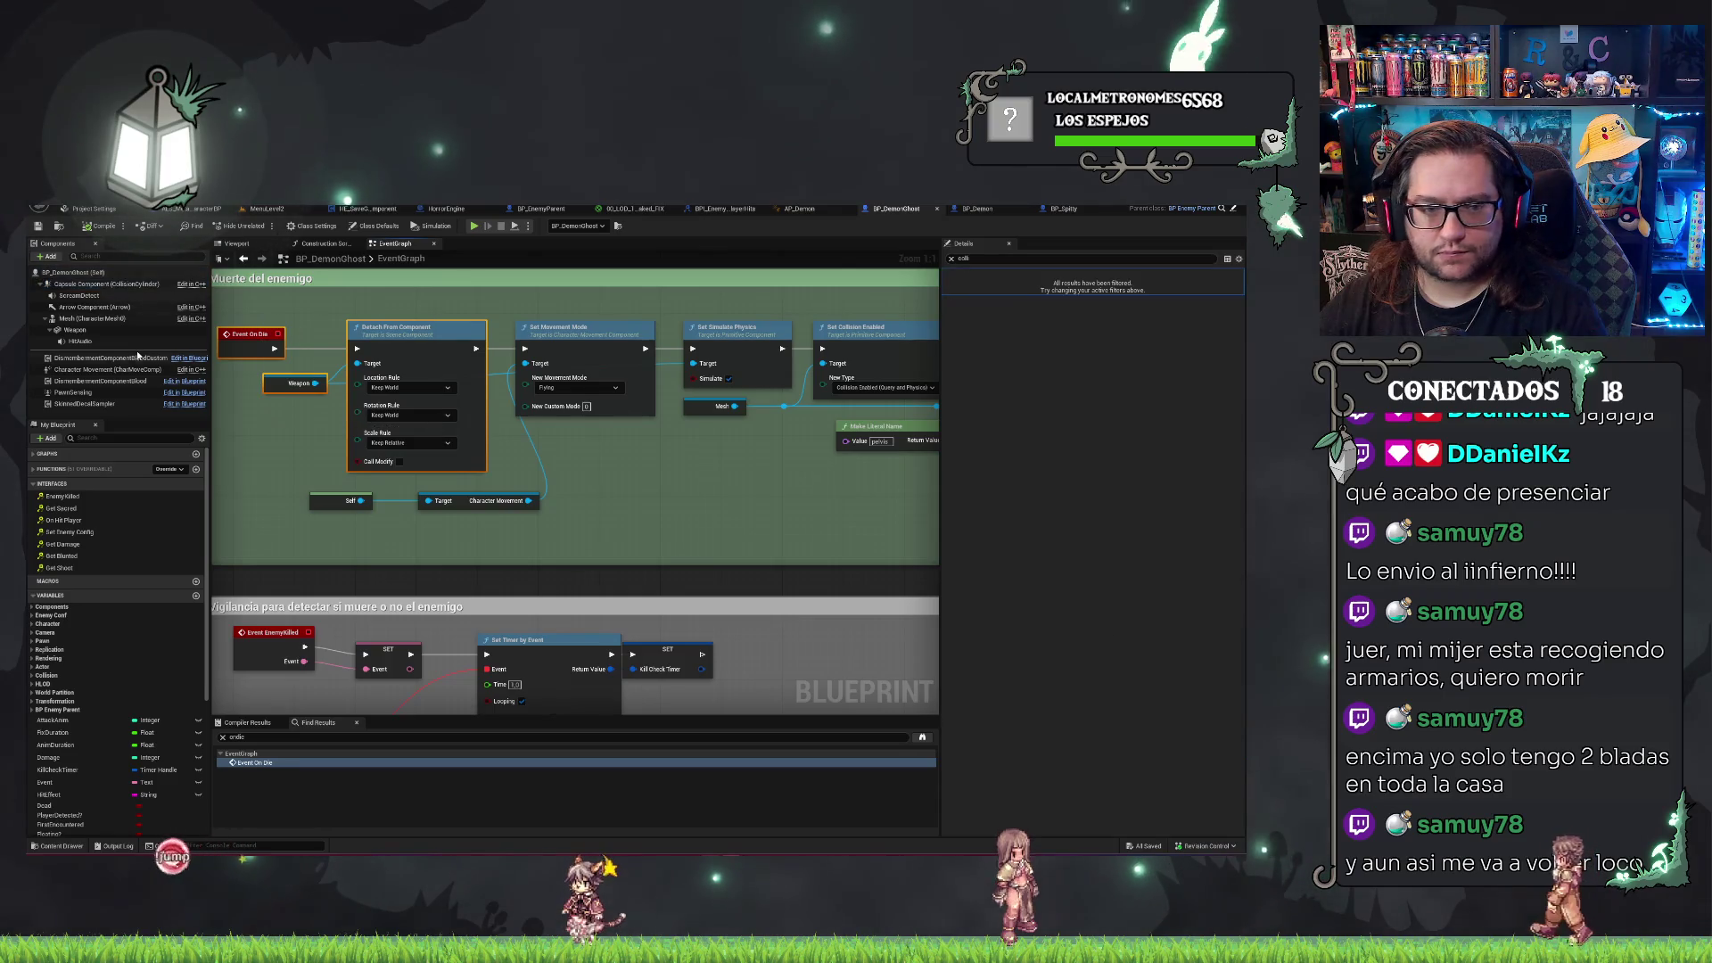
click(76, 329)
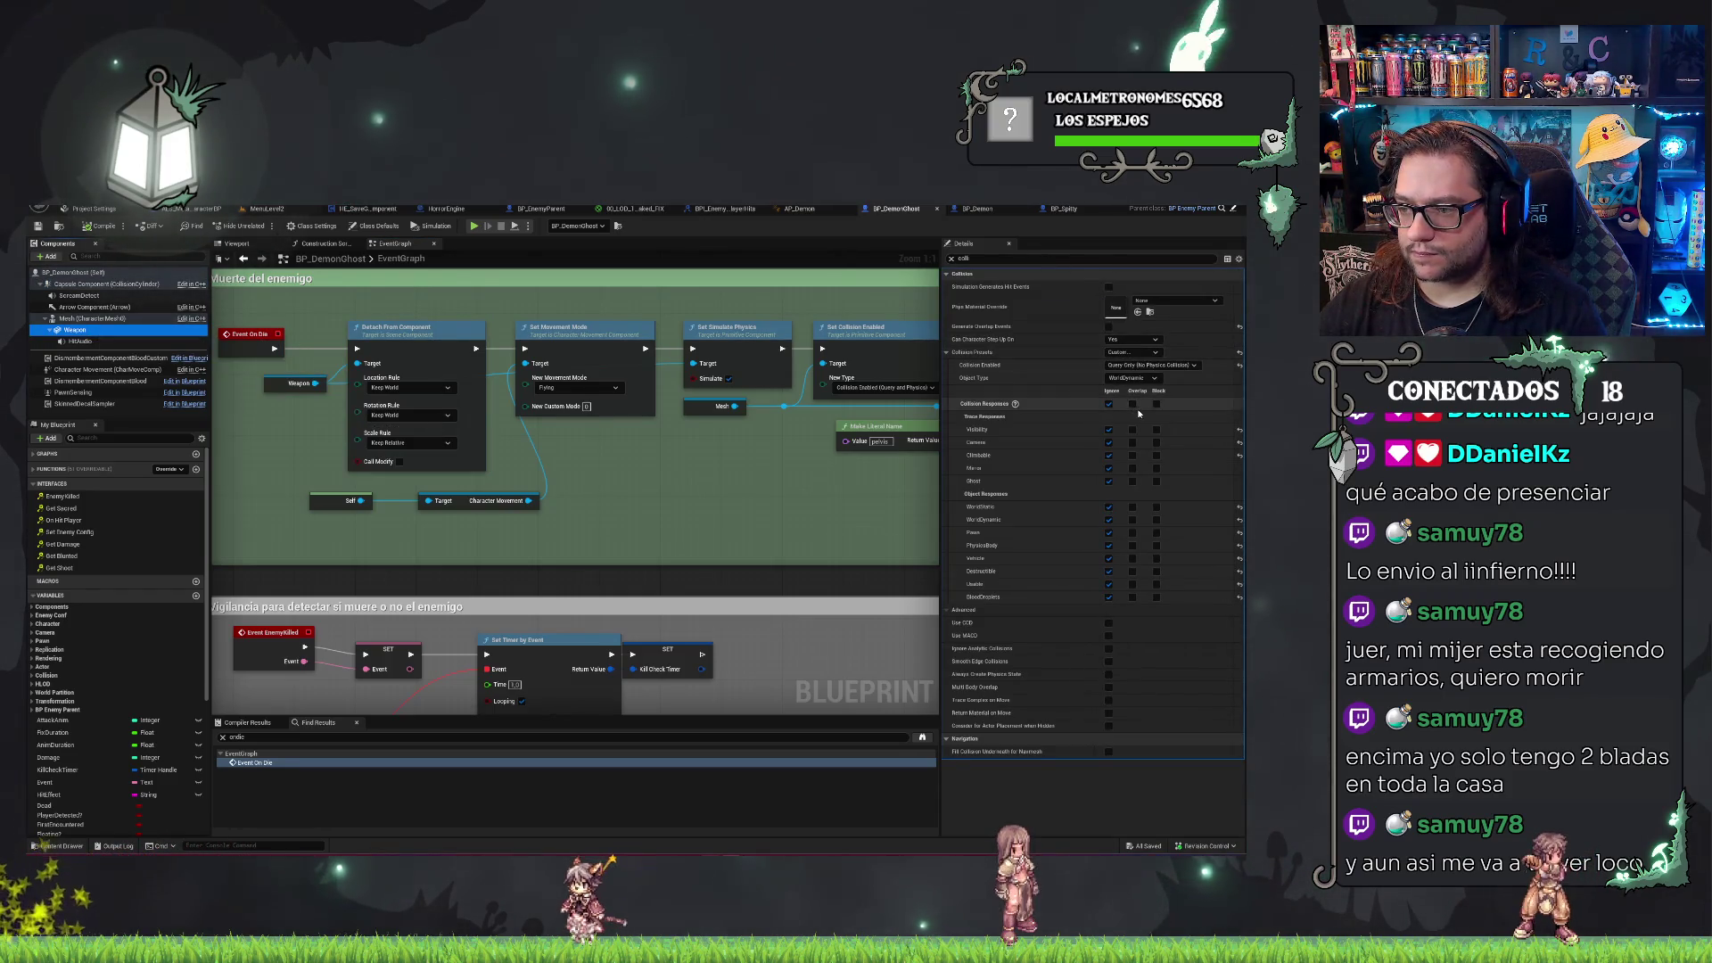
click(1155, 506)
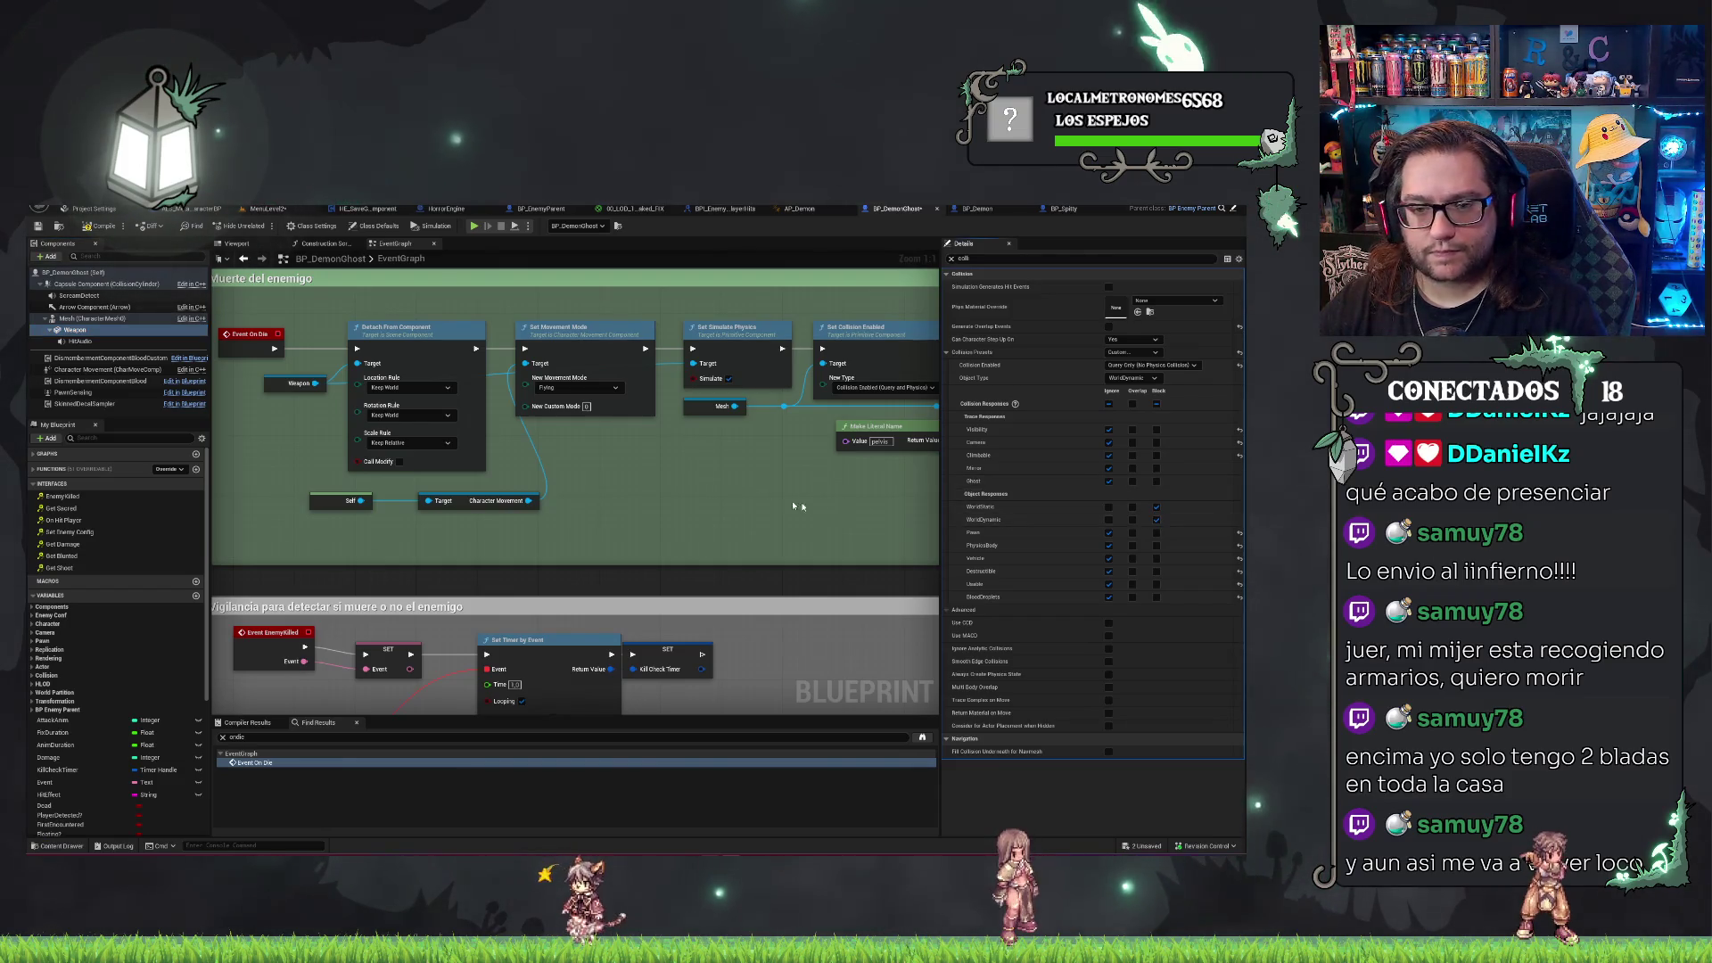
key(ctrl+shift+s)
mouse_move(787, 453)
mouse_down()
mouse_move(674, 441)
mouse_move(510, 537)
mouse_move(784, 508)
mouse_move(615, 497)
mouse_move(643, 372)
mouse_move(583, 352)
mouse_up()
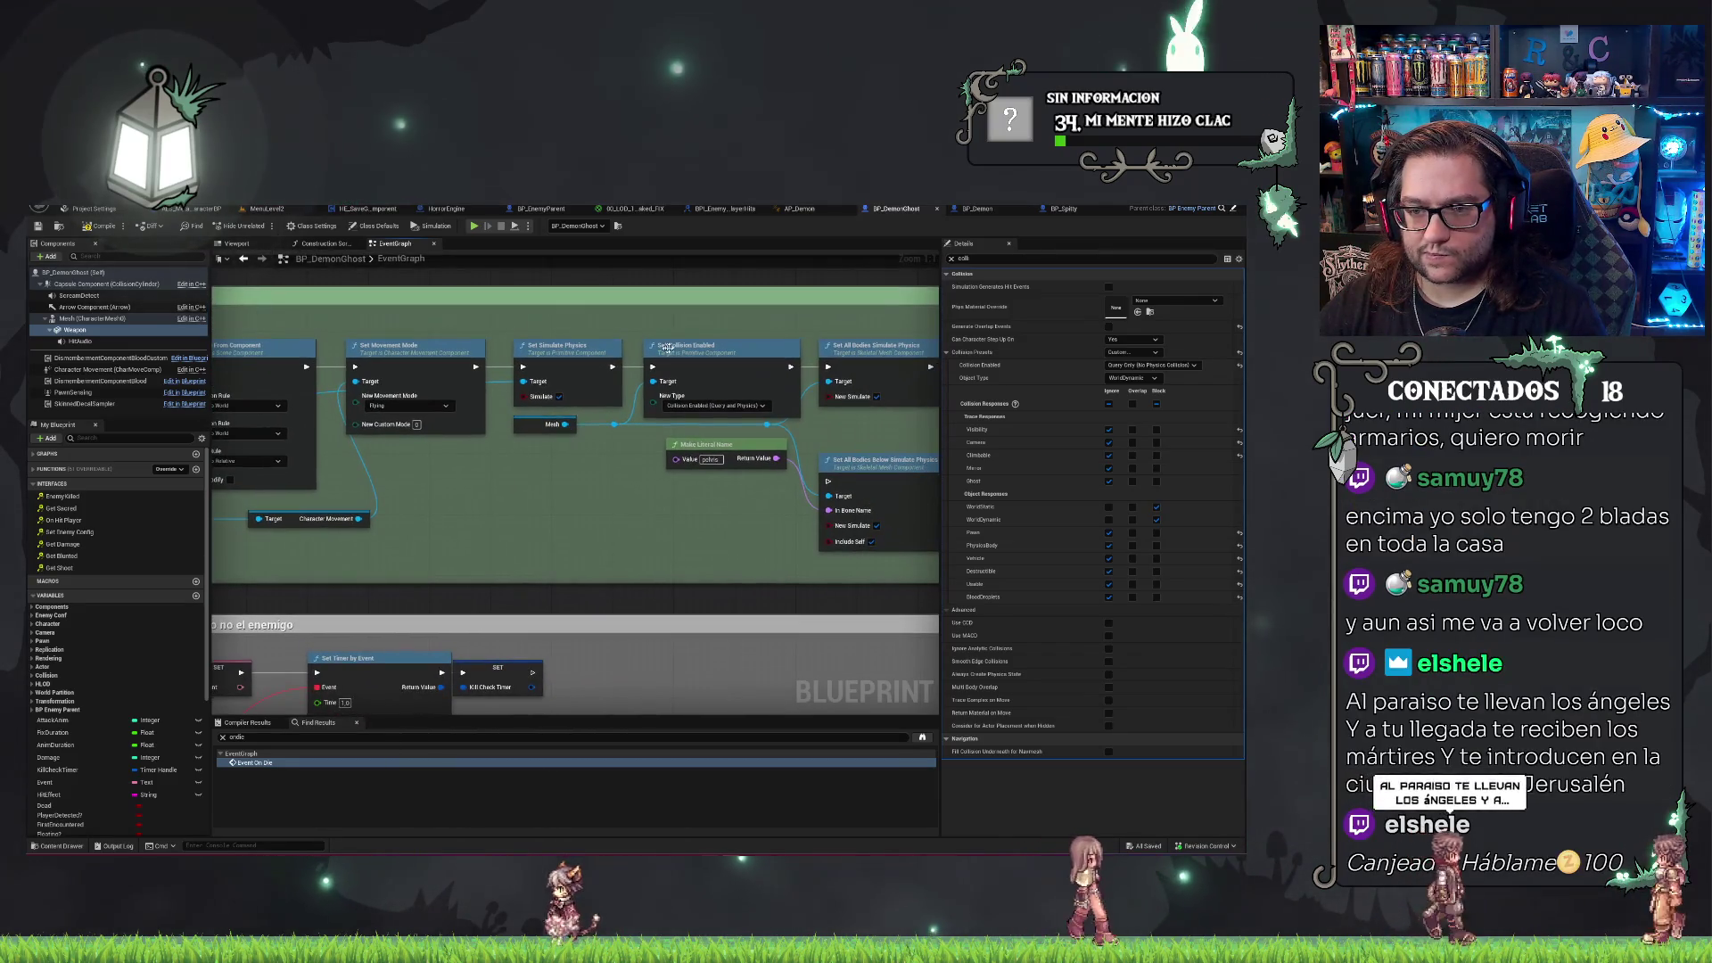
click(715, 370)
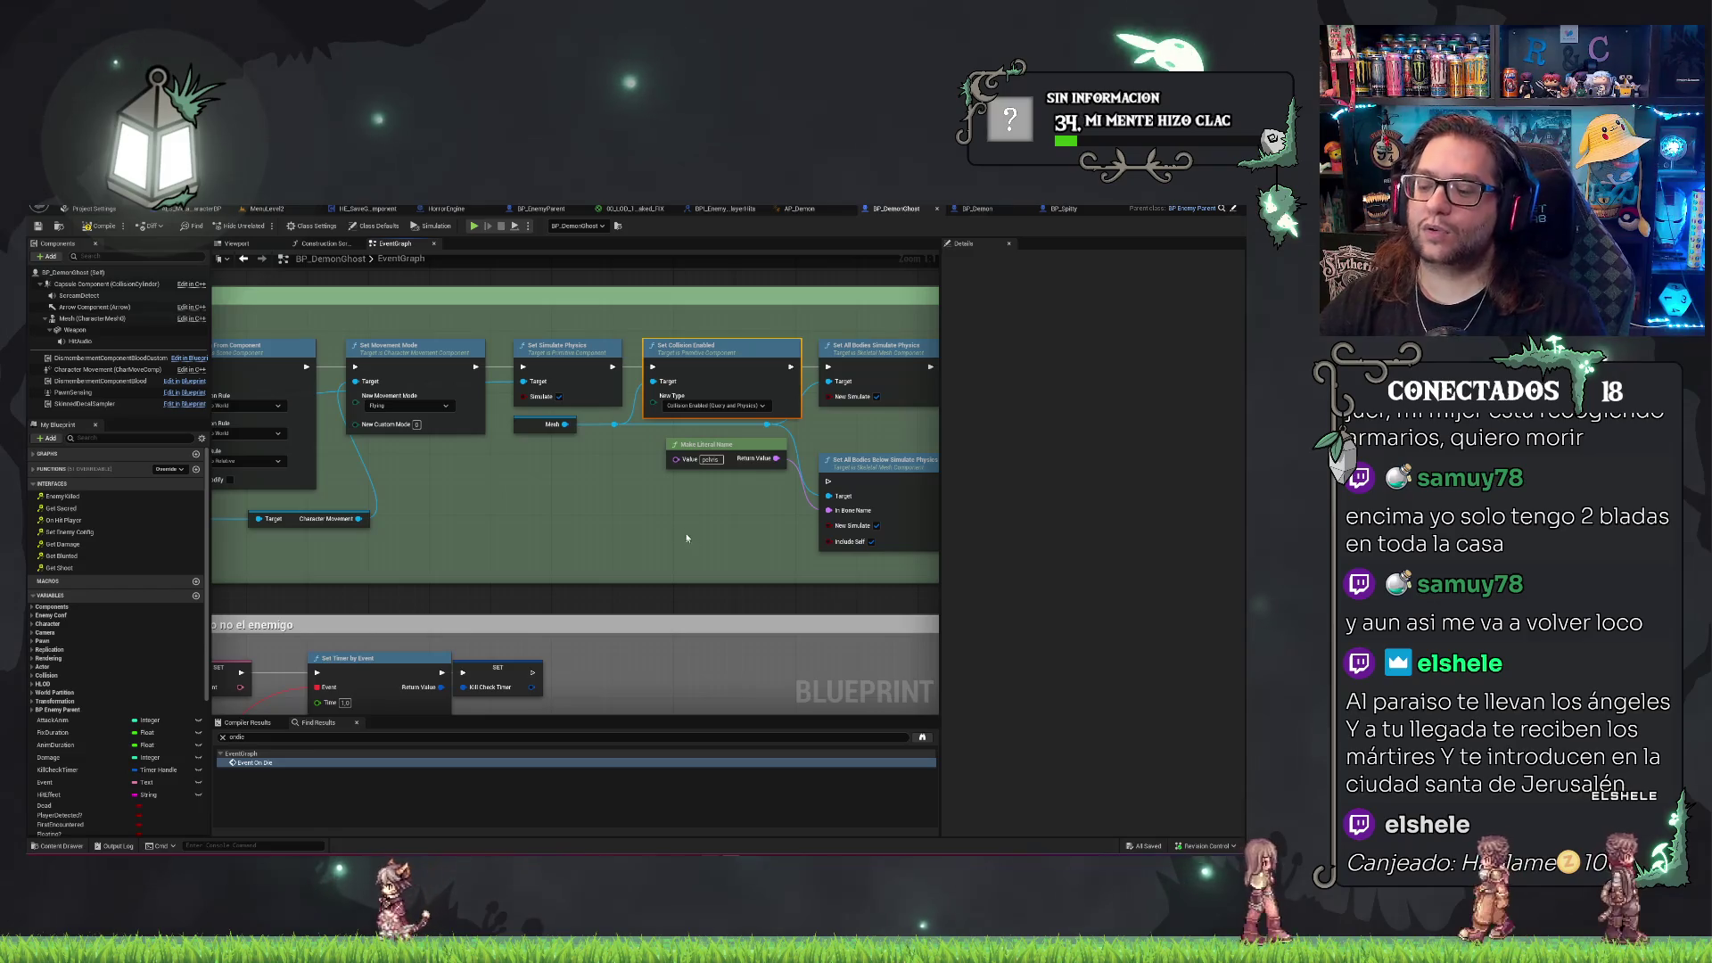
drag(677, 520, 482, 496)
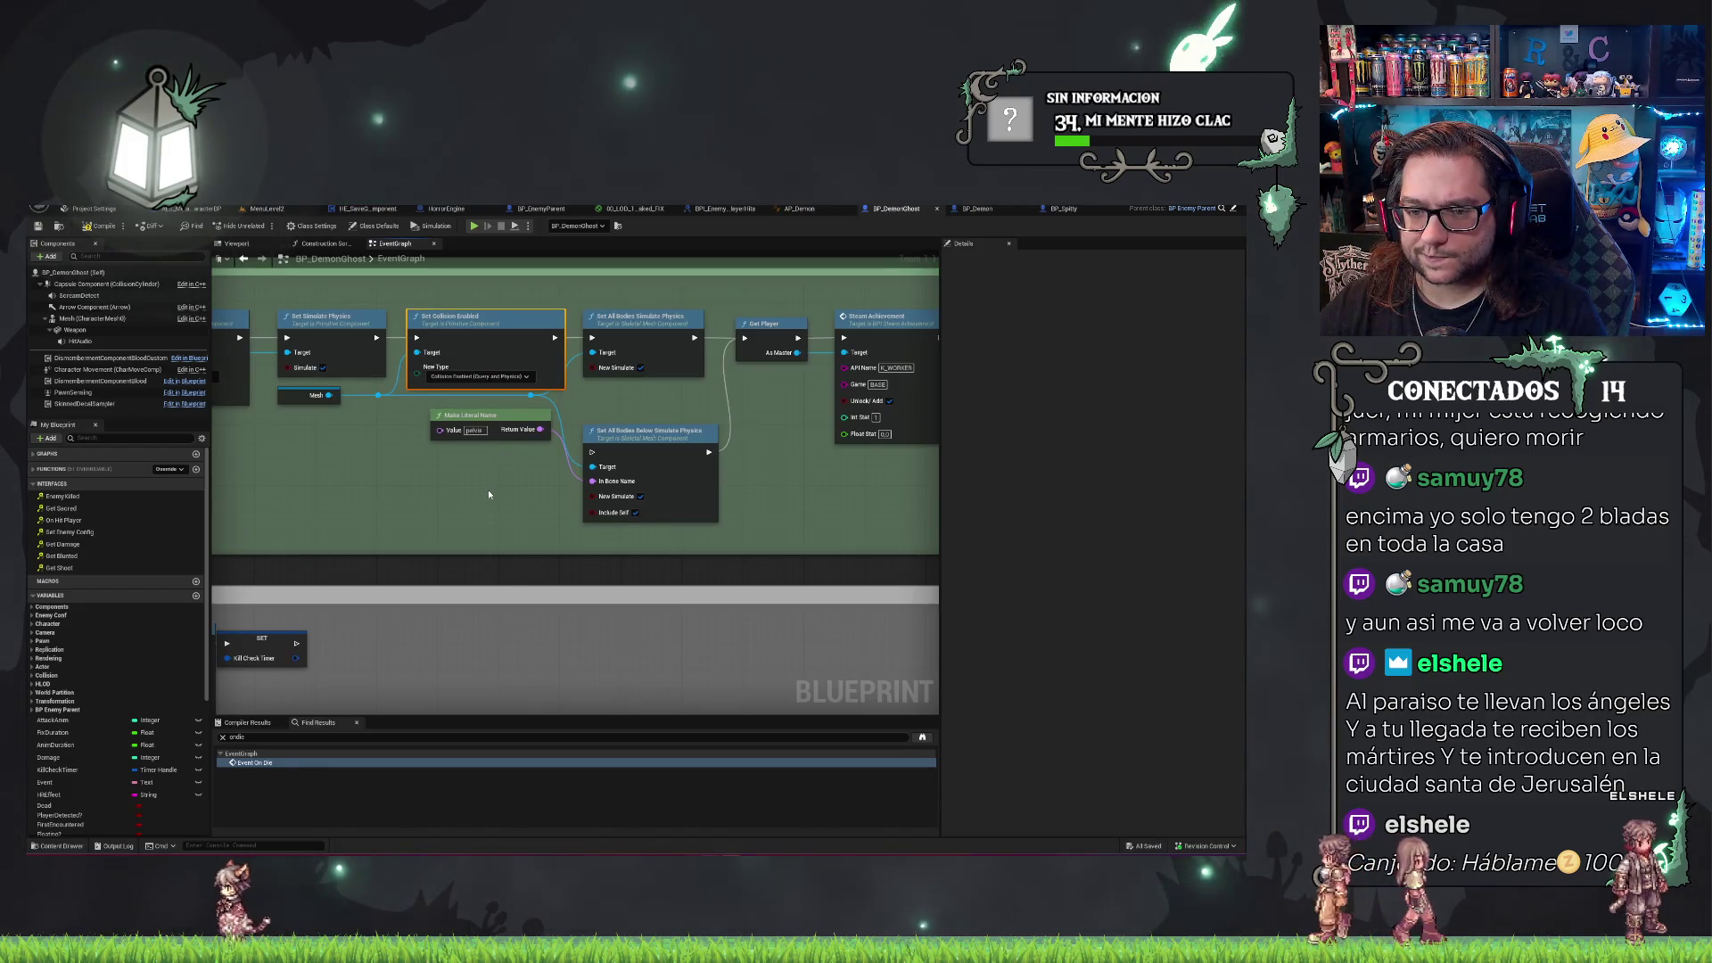
drag(822, 483, 680, 477)
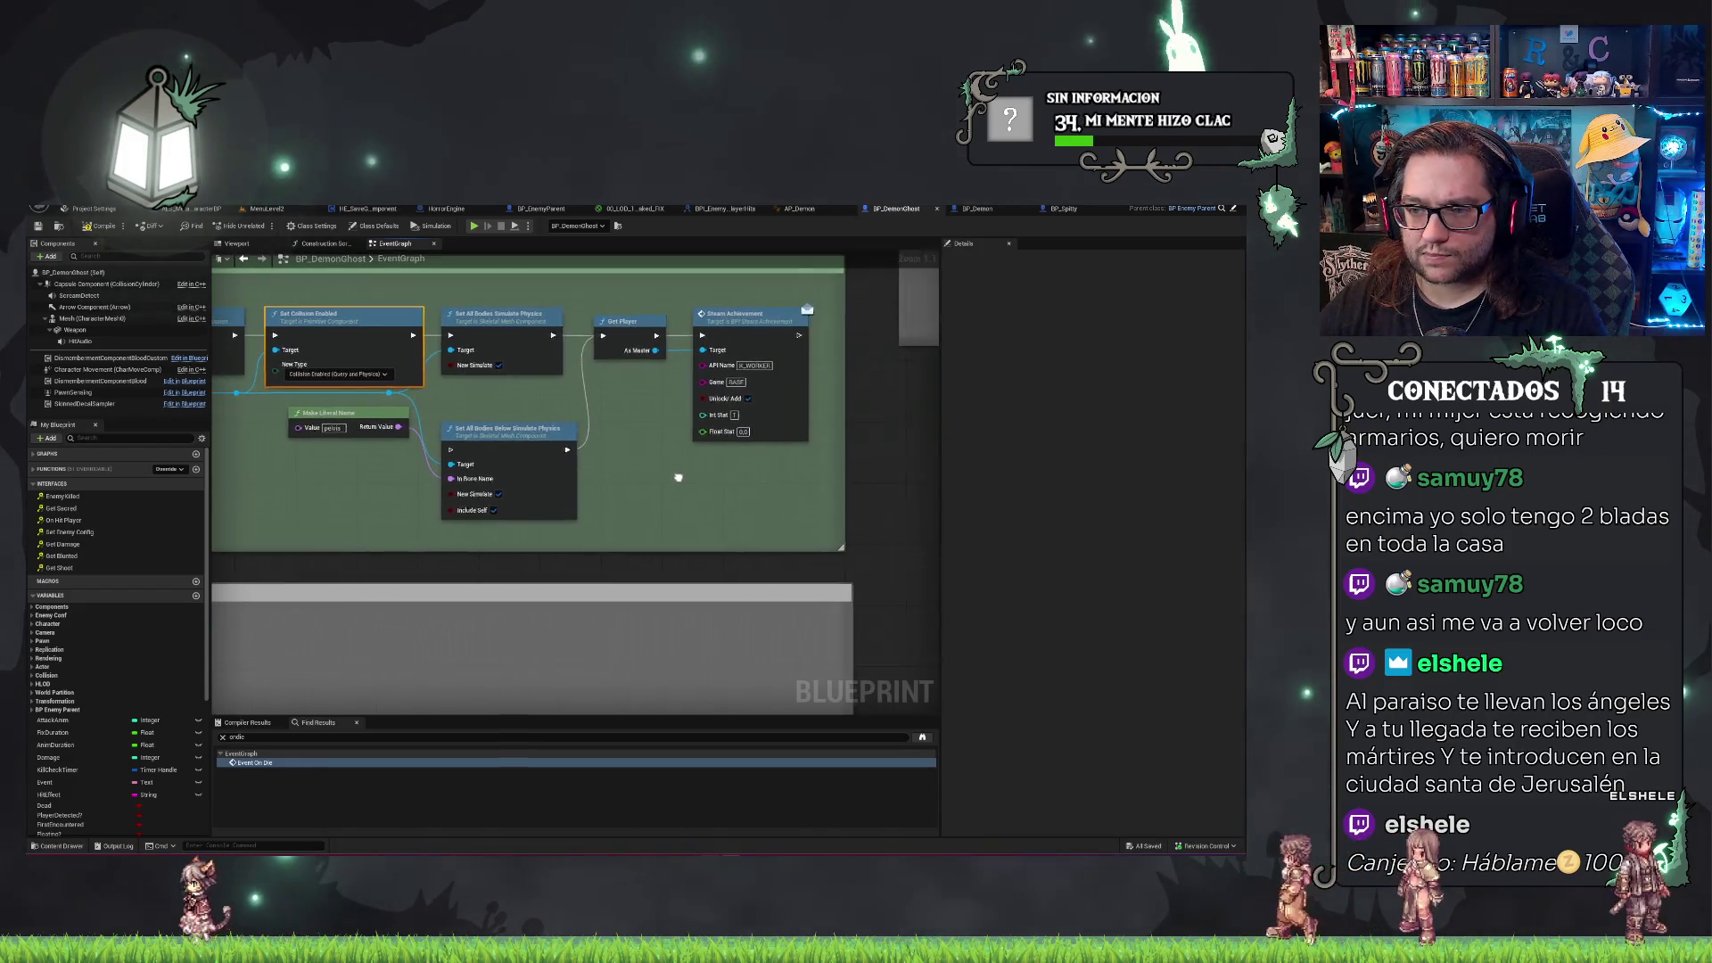
click(785, 319)
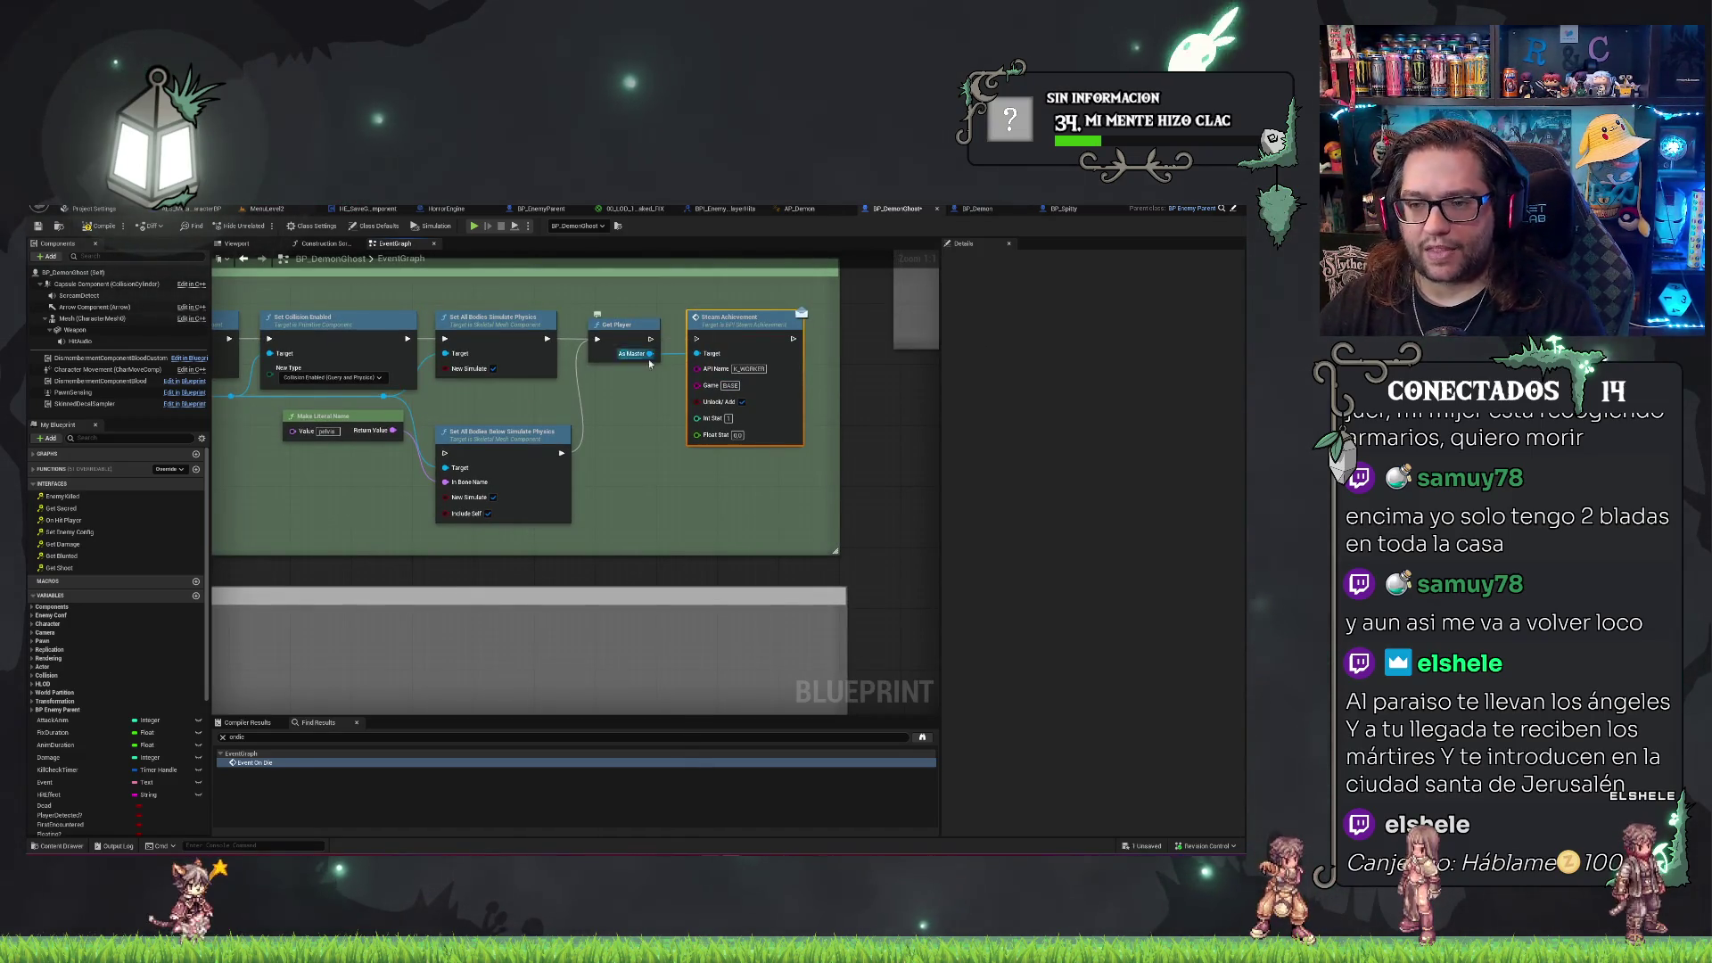
drag(651, 340, 638, 526)
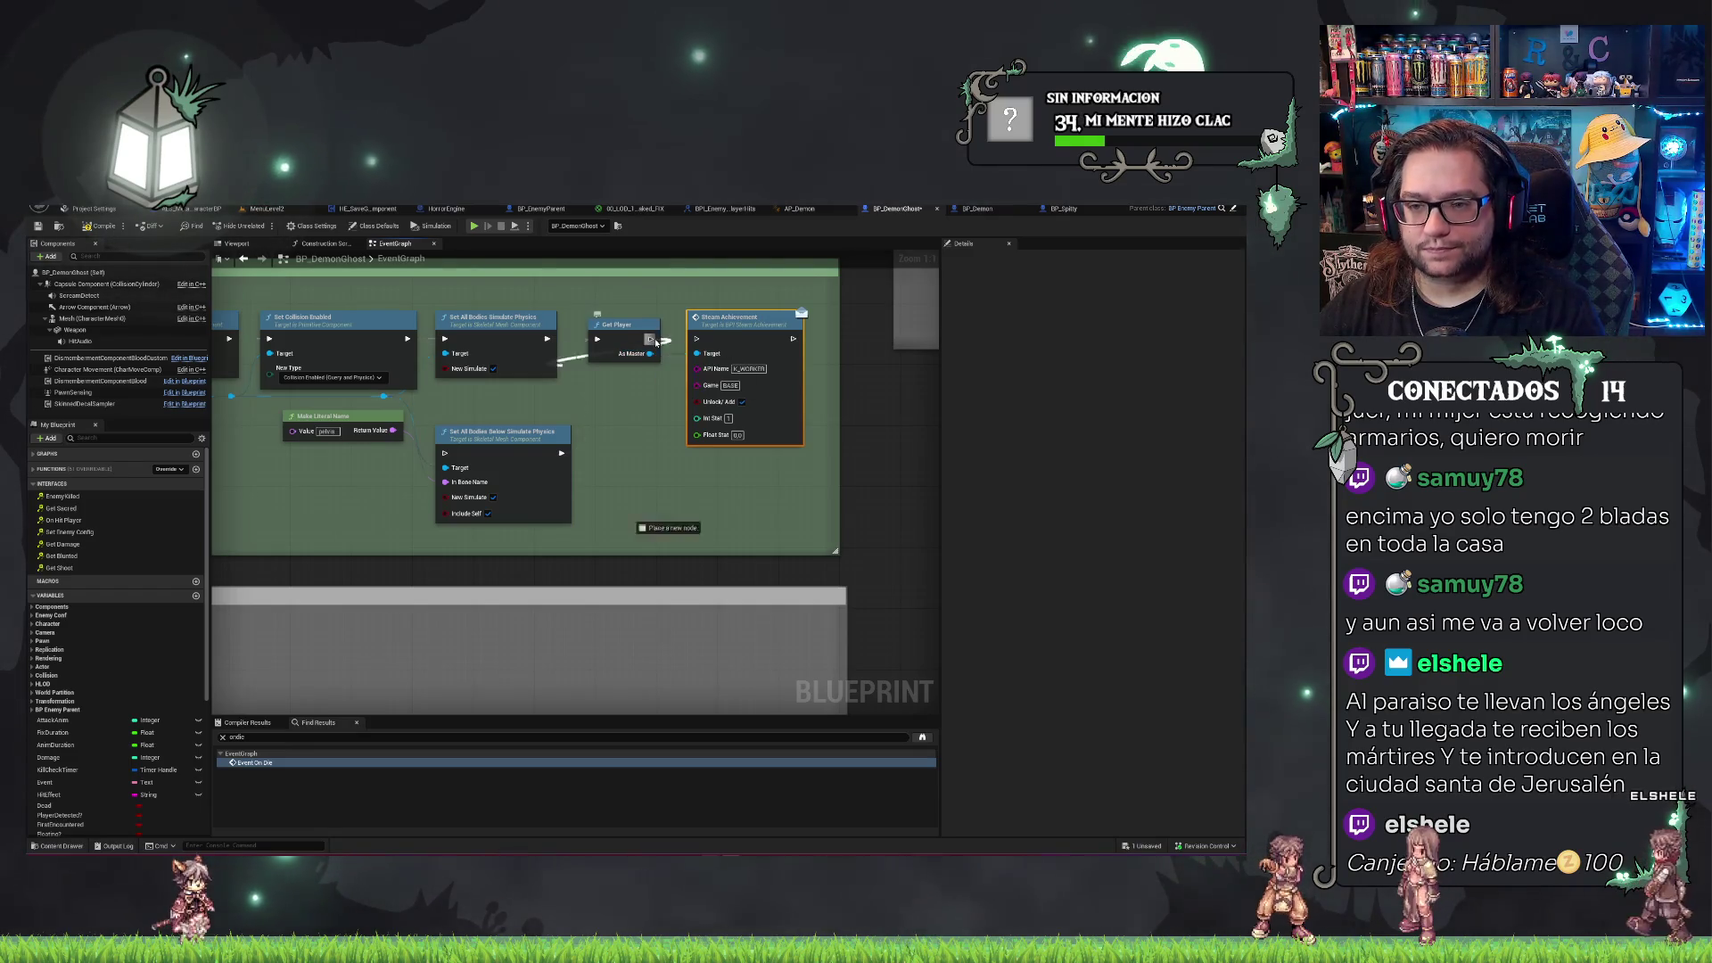
mouse_move(571, 341)
mouse_down()
mouse_move(753, 486)
mouse_move(844, 518)
mouse_move(764, 530)
mouse_up()
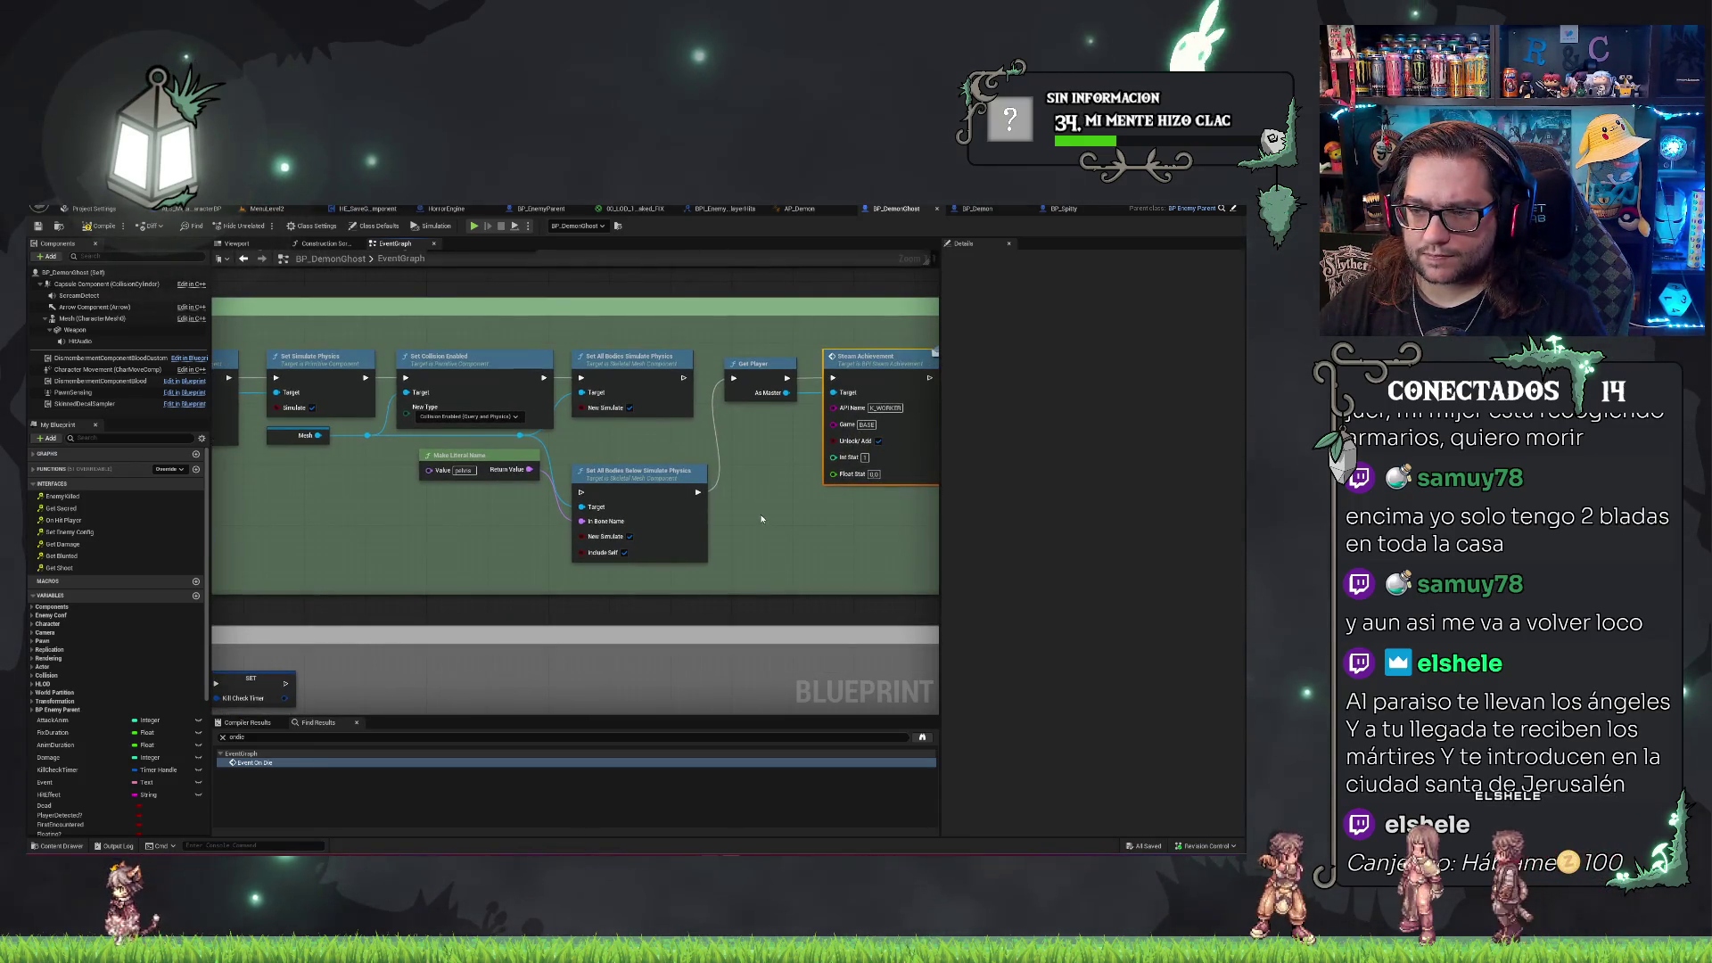
mouse_move(273, 542)
mouse_down()
mouse_move(725, 414)
mouse_move(647, 572)
mouse_up()
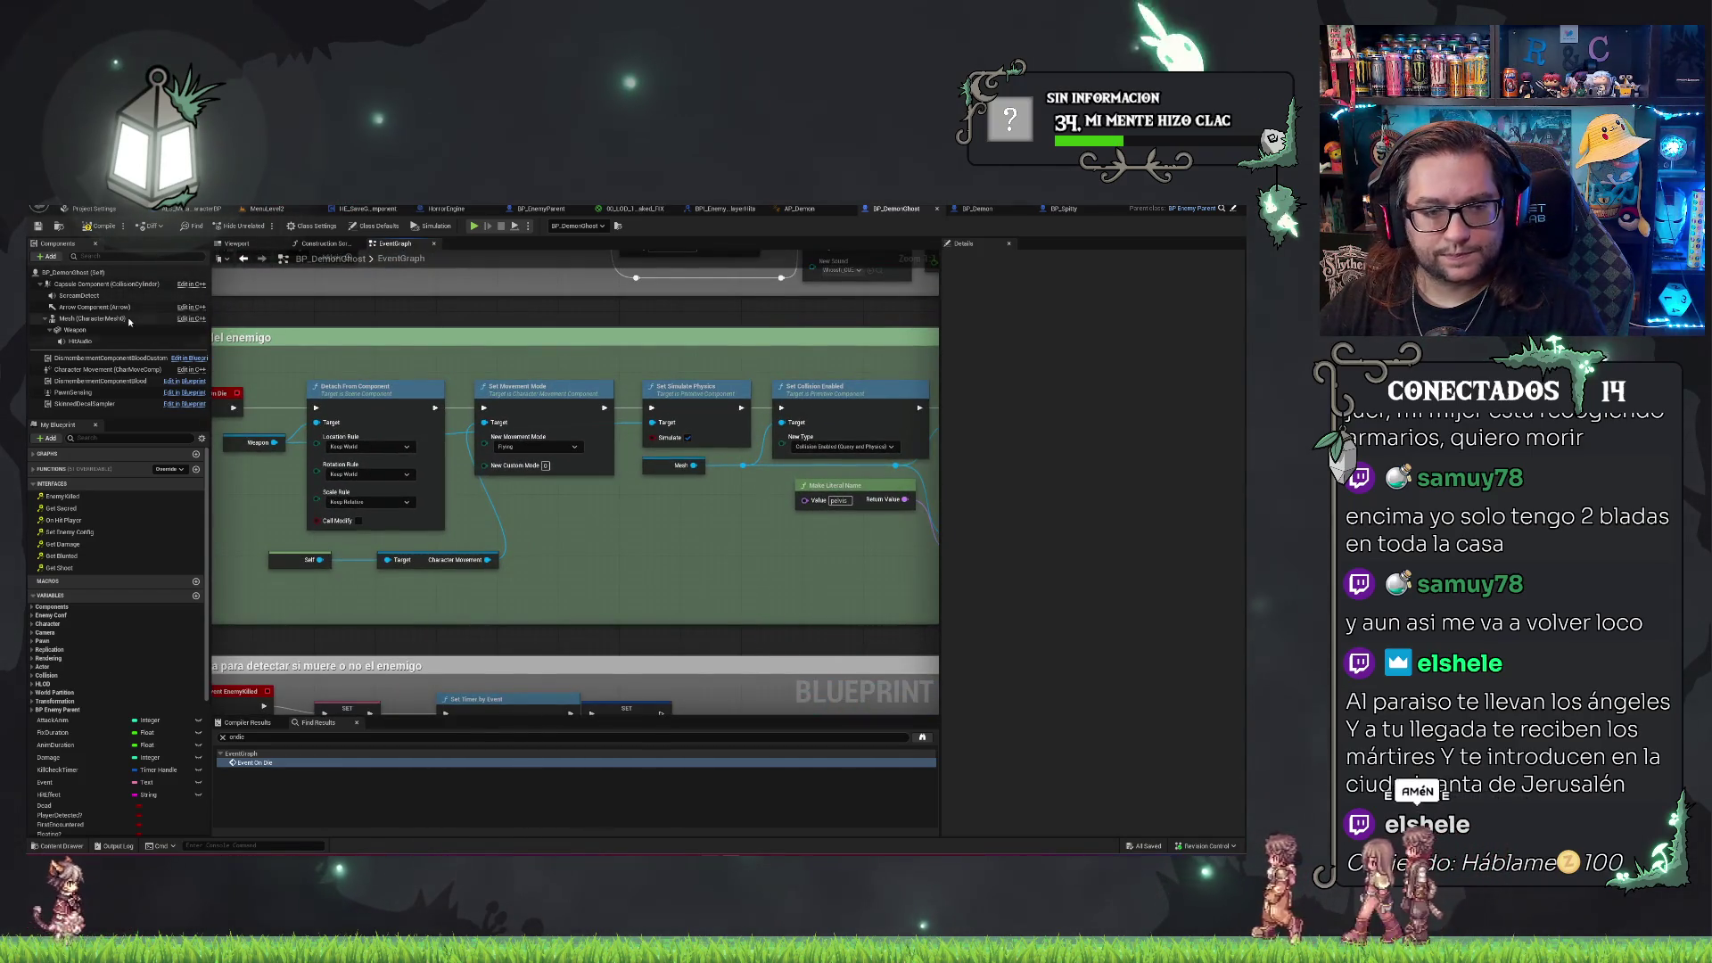
Search BP_DemonGhost for Capsule Component references, which return no results.
right_click(86, 286)
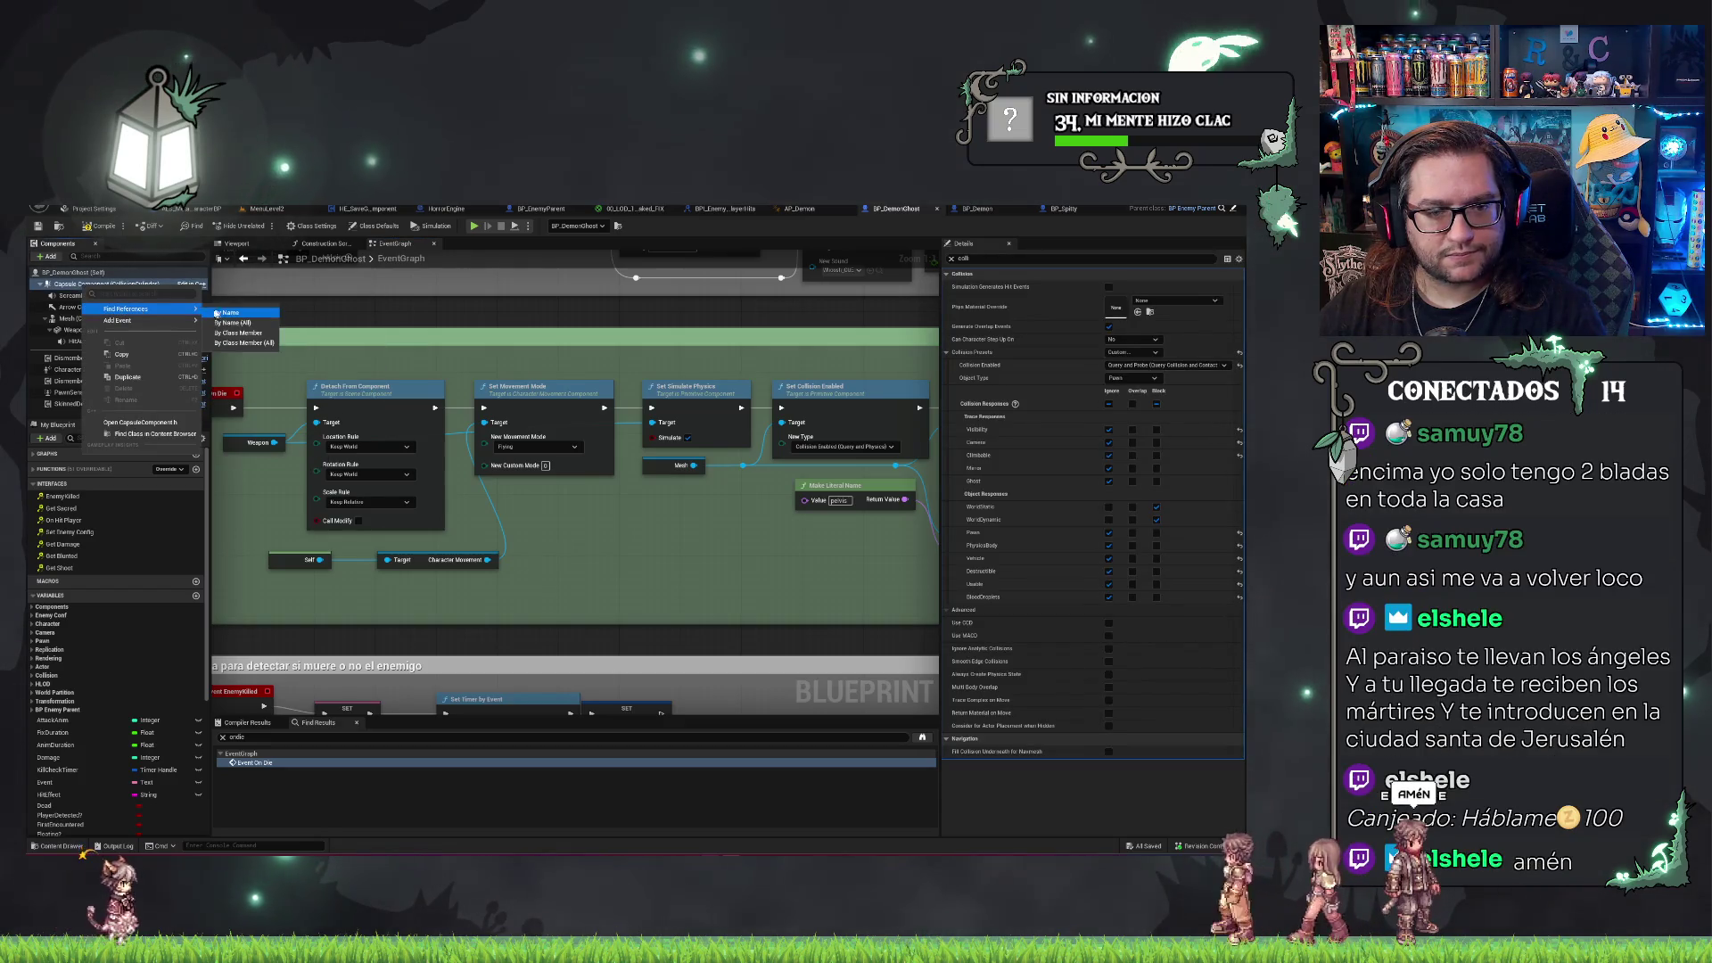
click(225, 314)
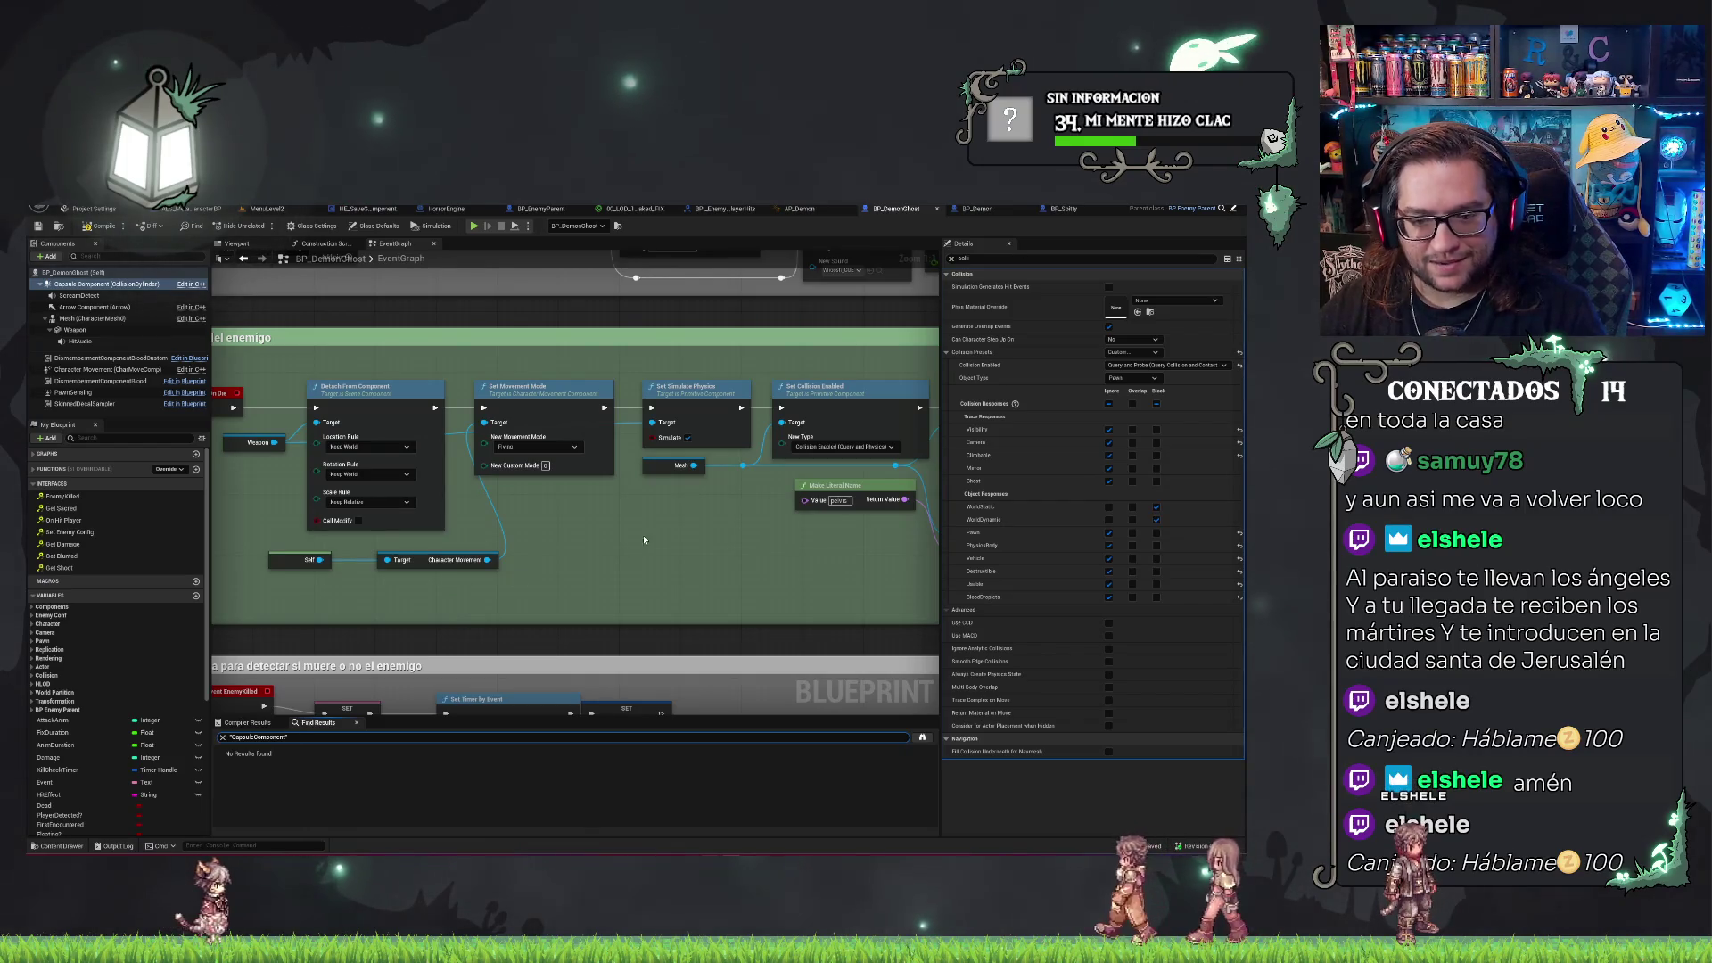
drag(644, 540, 714, 544)
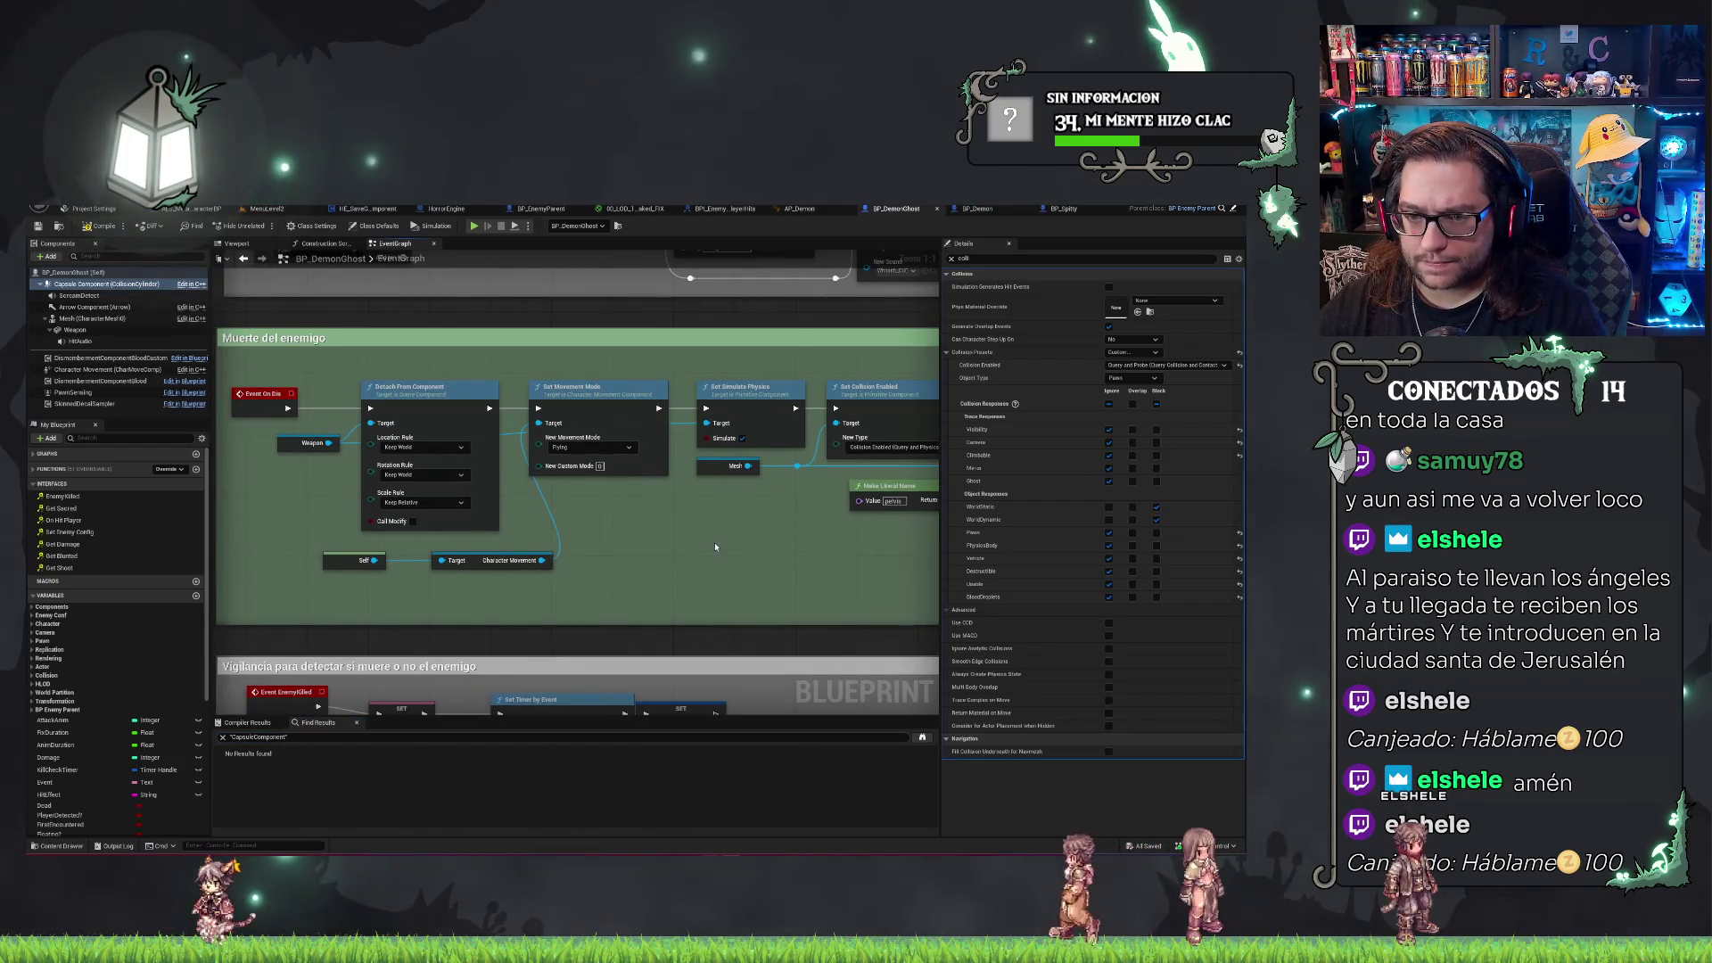
Confirm the death graph's Set Movement Mode node stays on Flying.
click(569, 449)
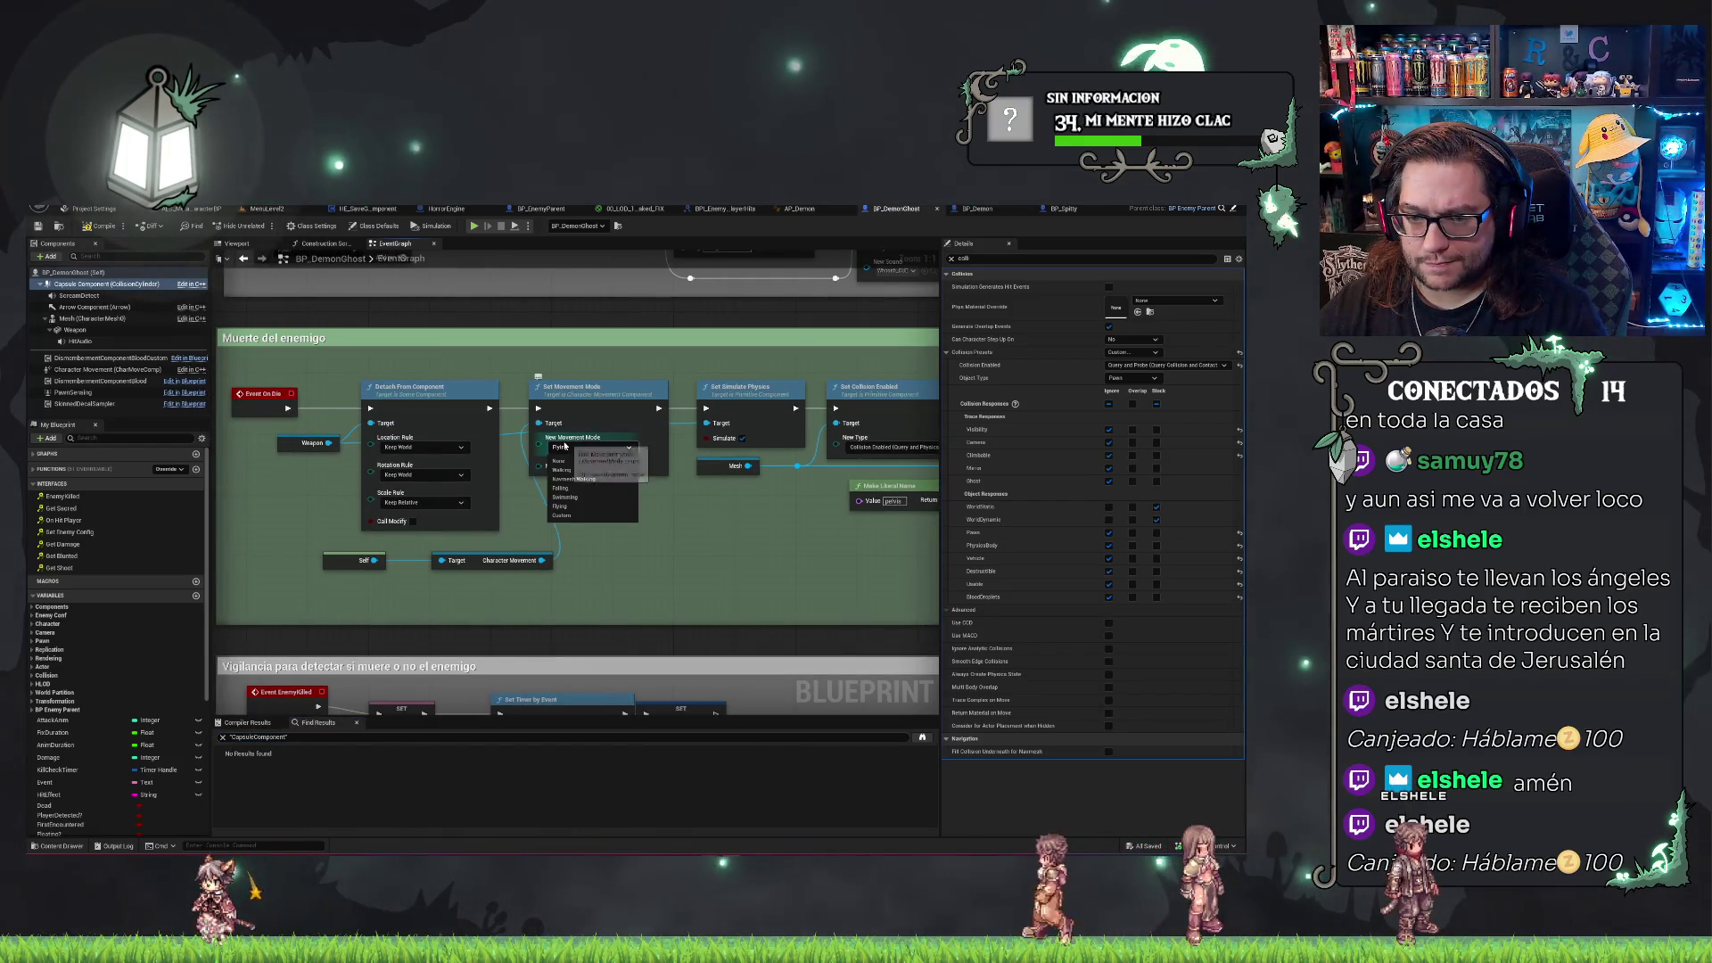
click(570, 506)
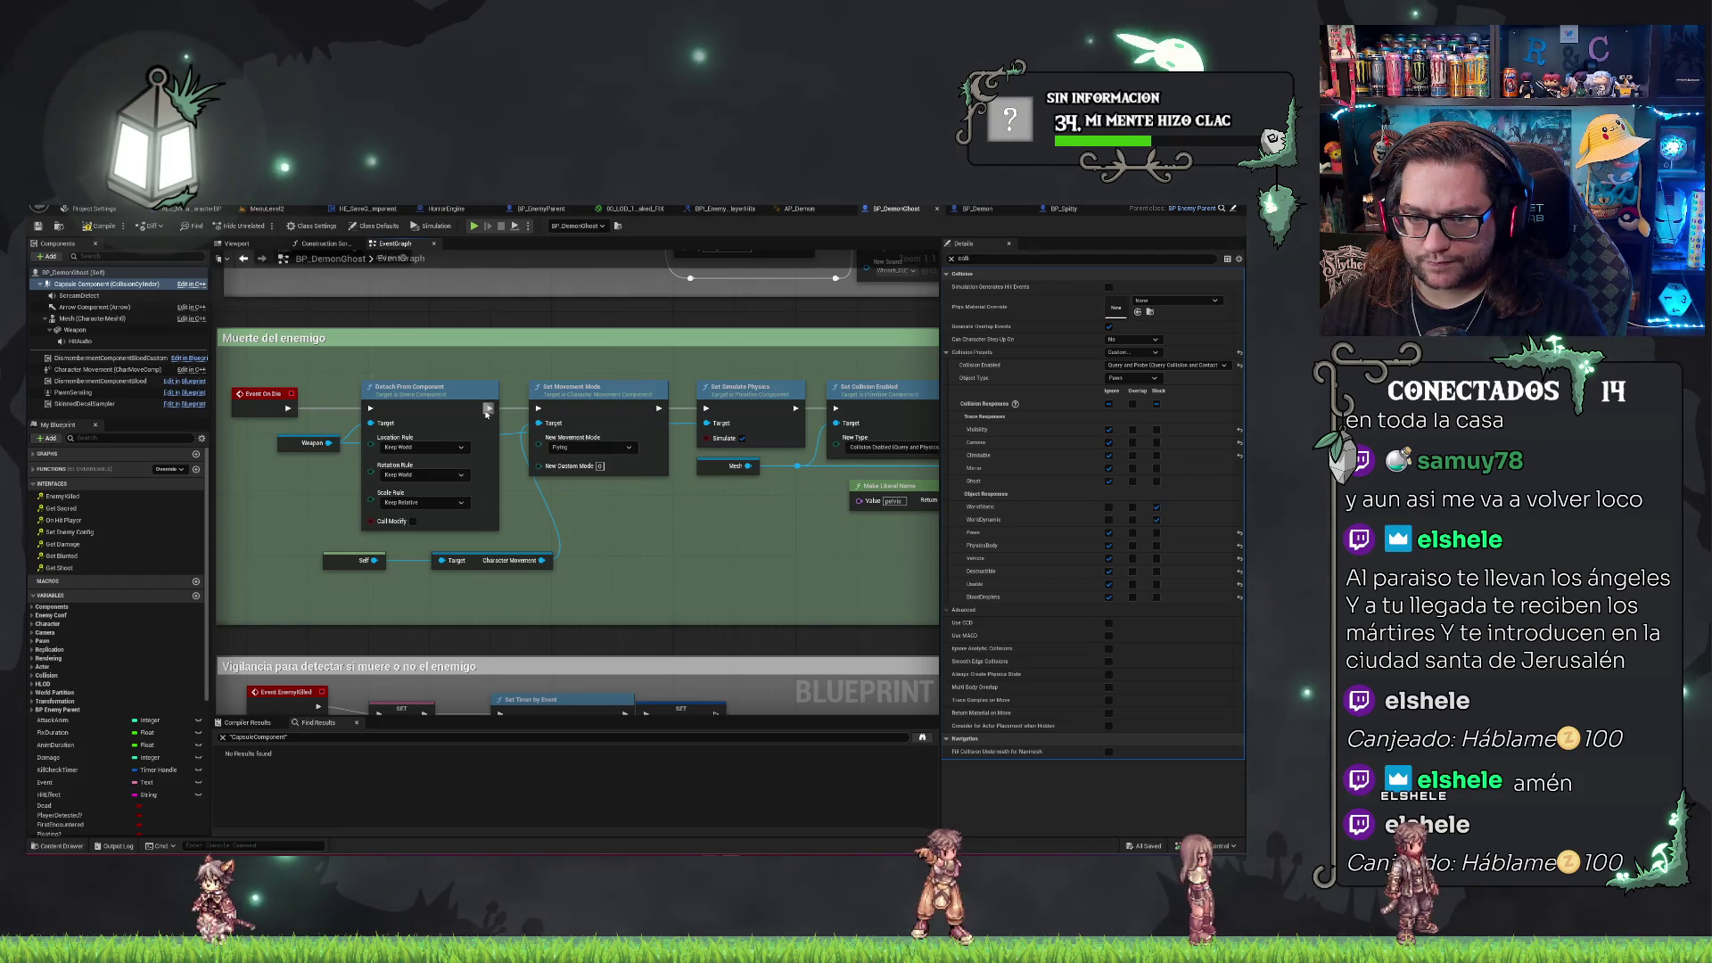
drag(729, 540, 348, 565)
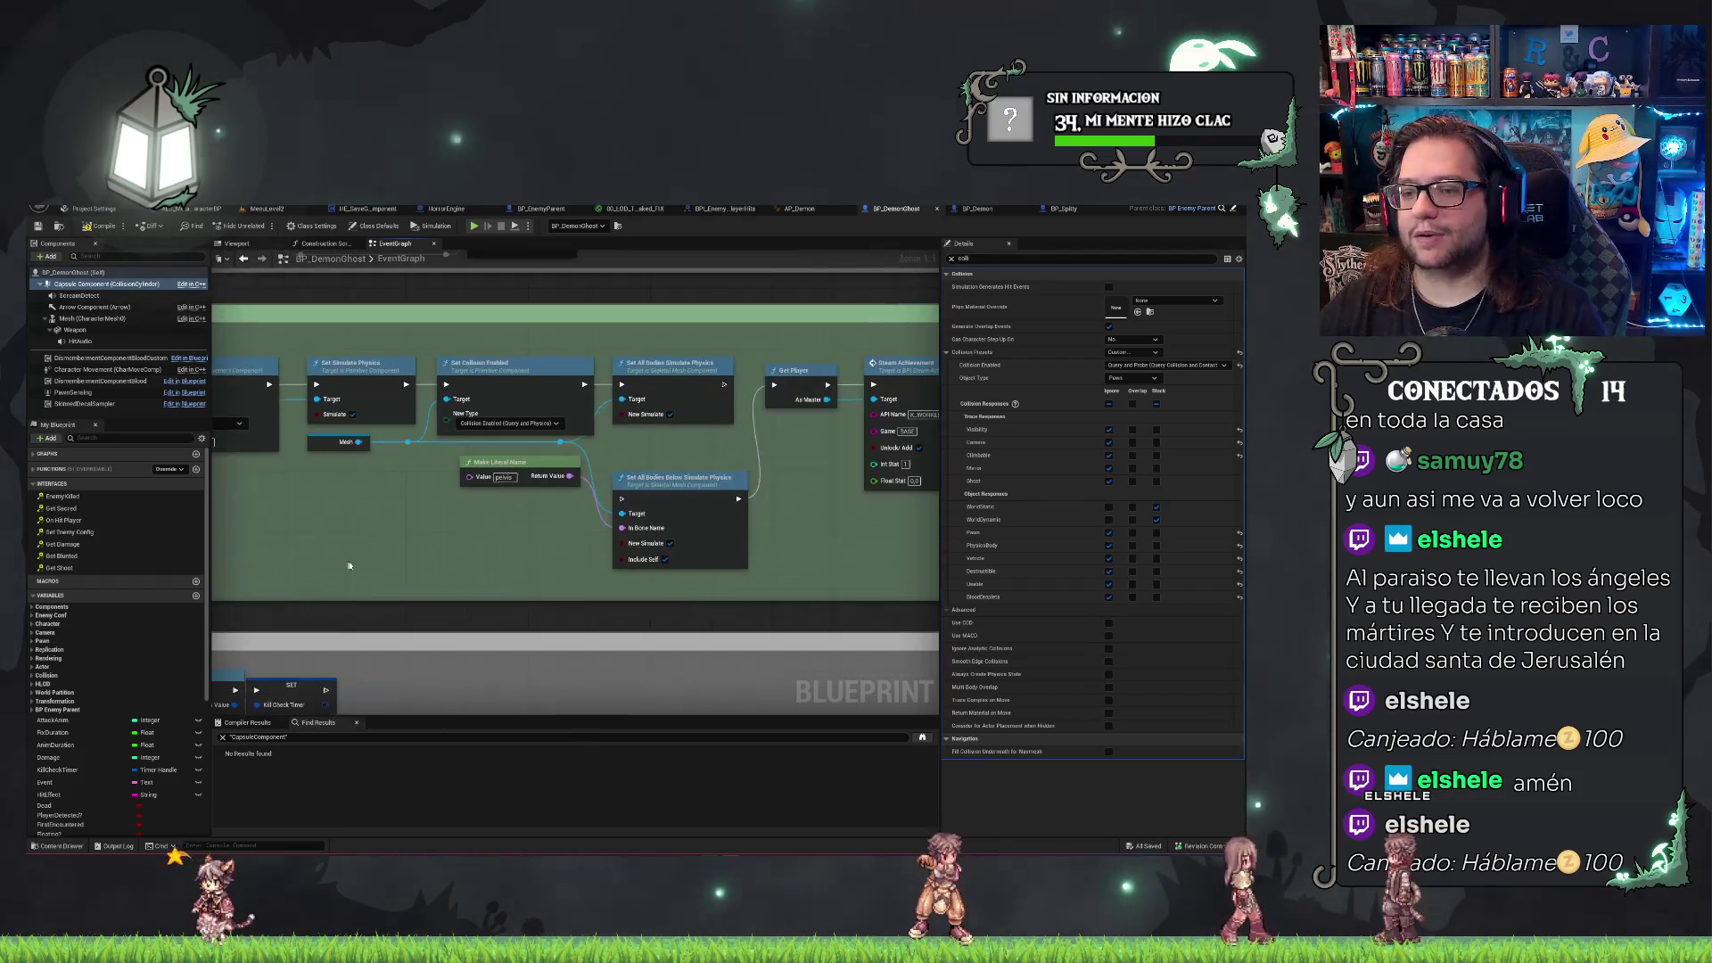
drag(454, 558, 582, 590)
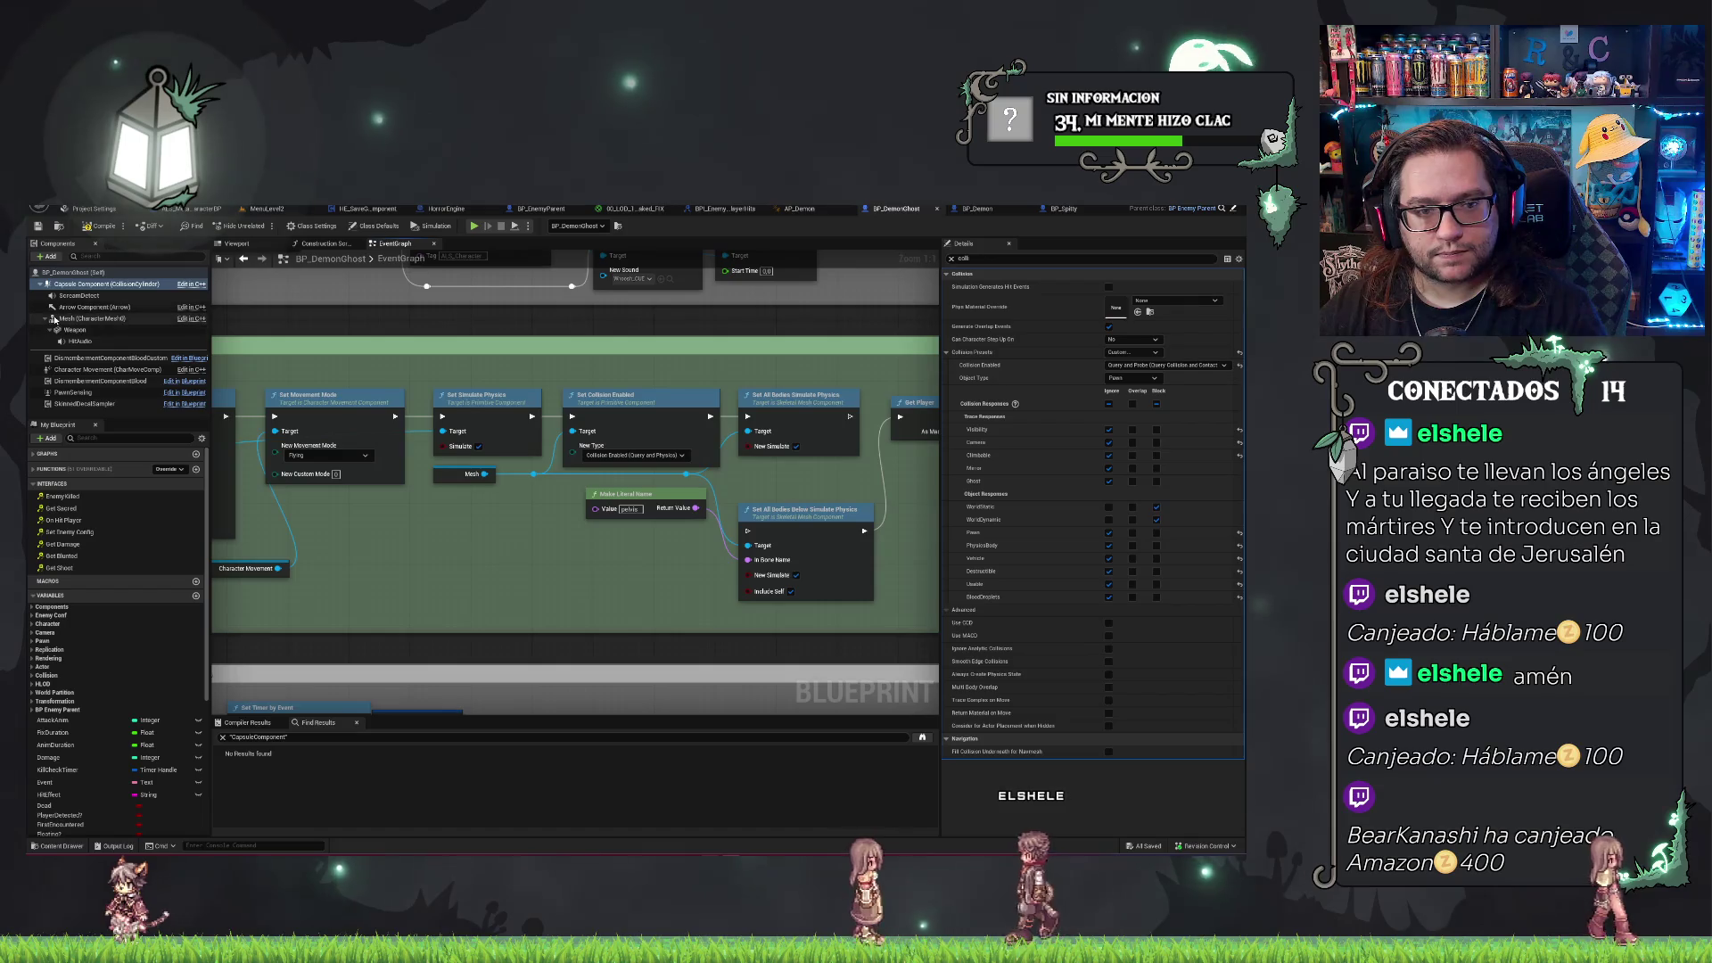
Make Mesh (CharacterMesh0) block WorldStatic and WorldDynamic, then save BP_DemonGhost.
click(93, 320)
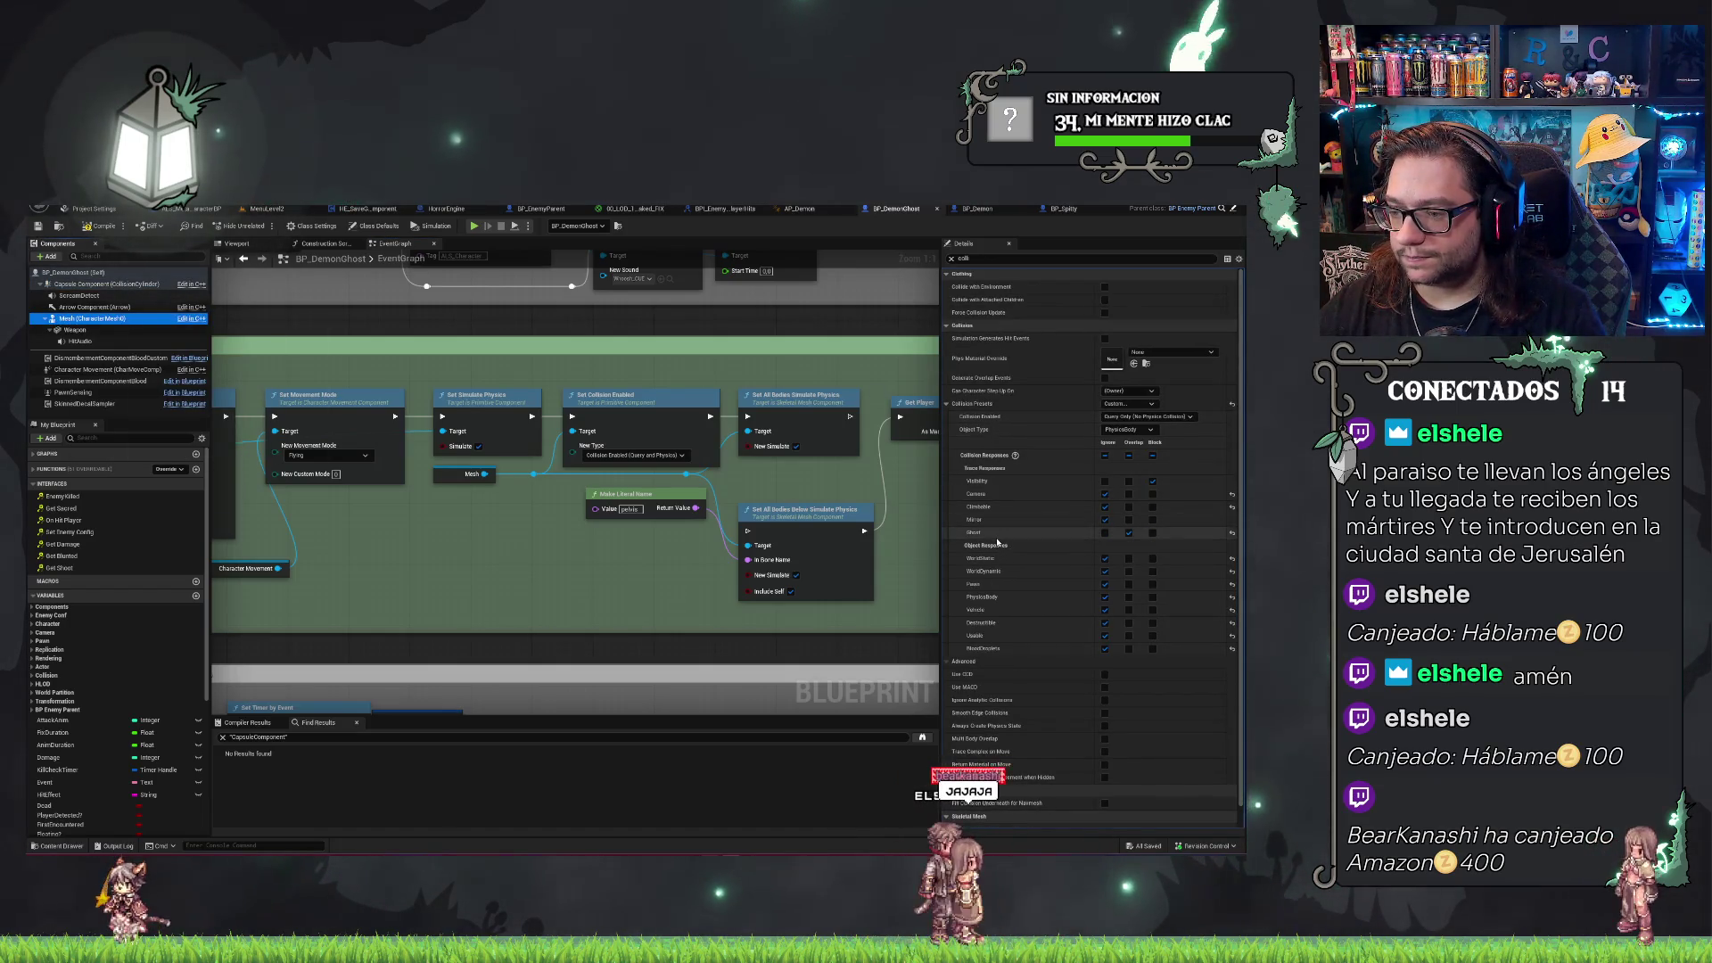
click(1153, 558)
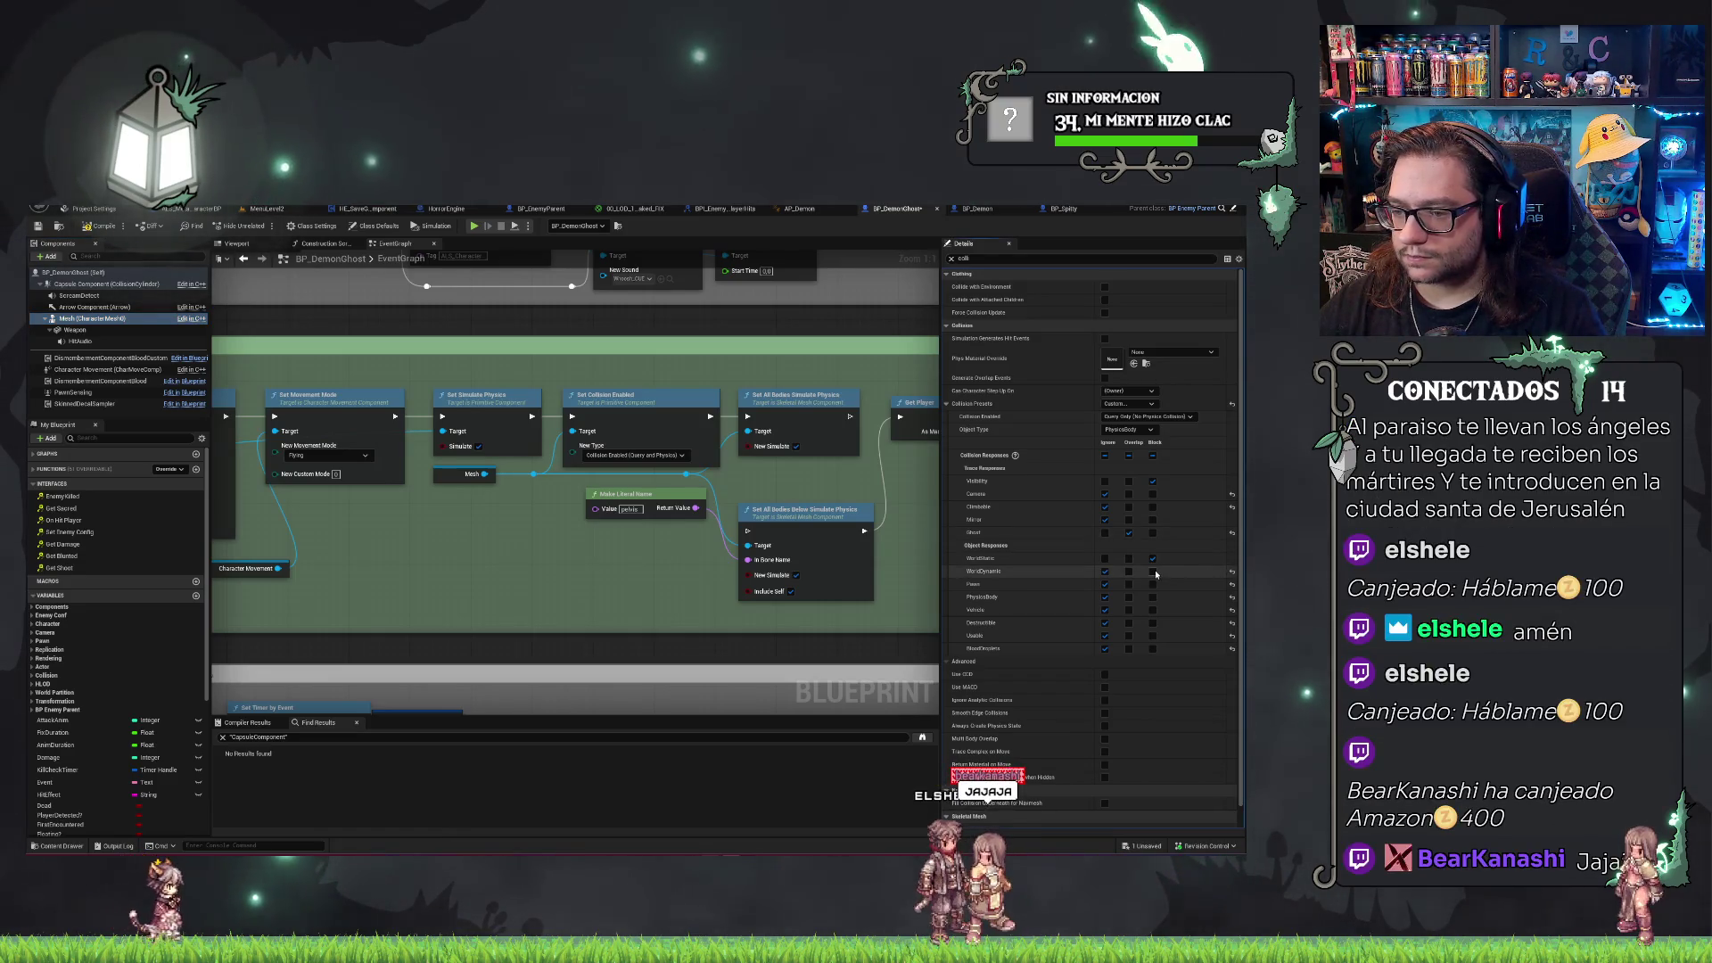
click(1154, 571)
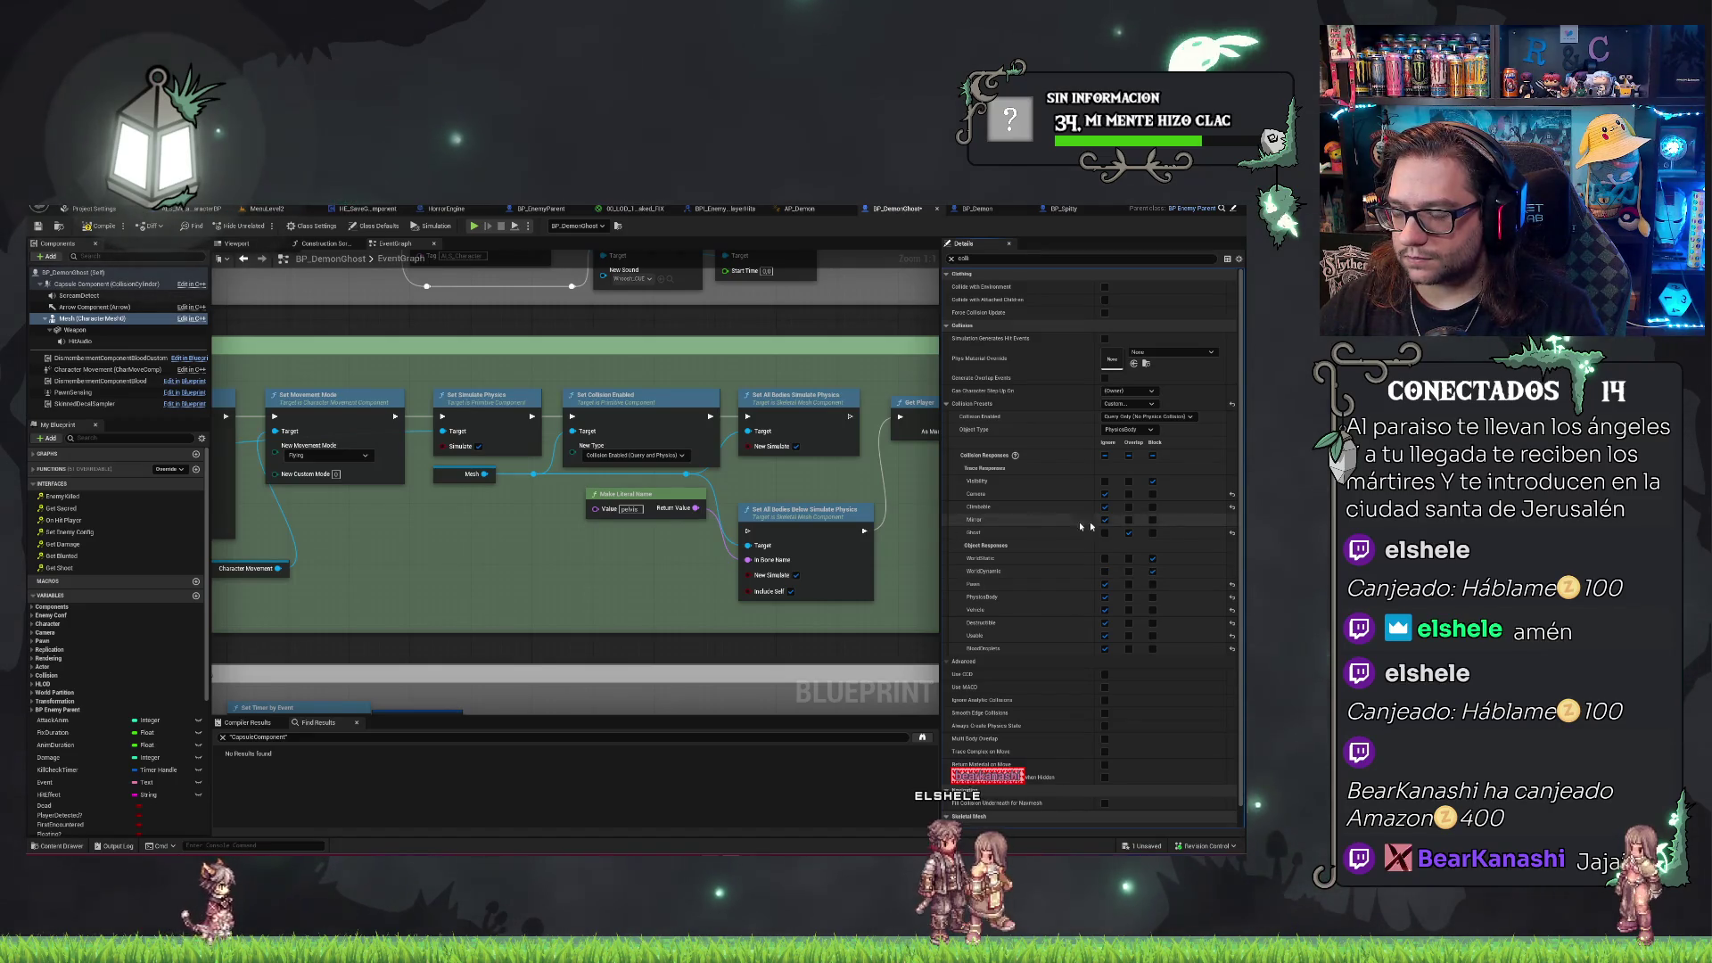
key(ctrl+s)
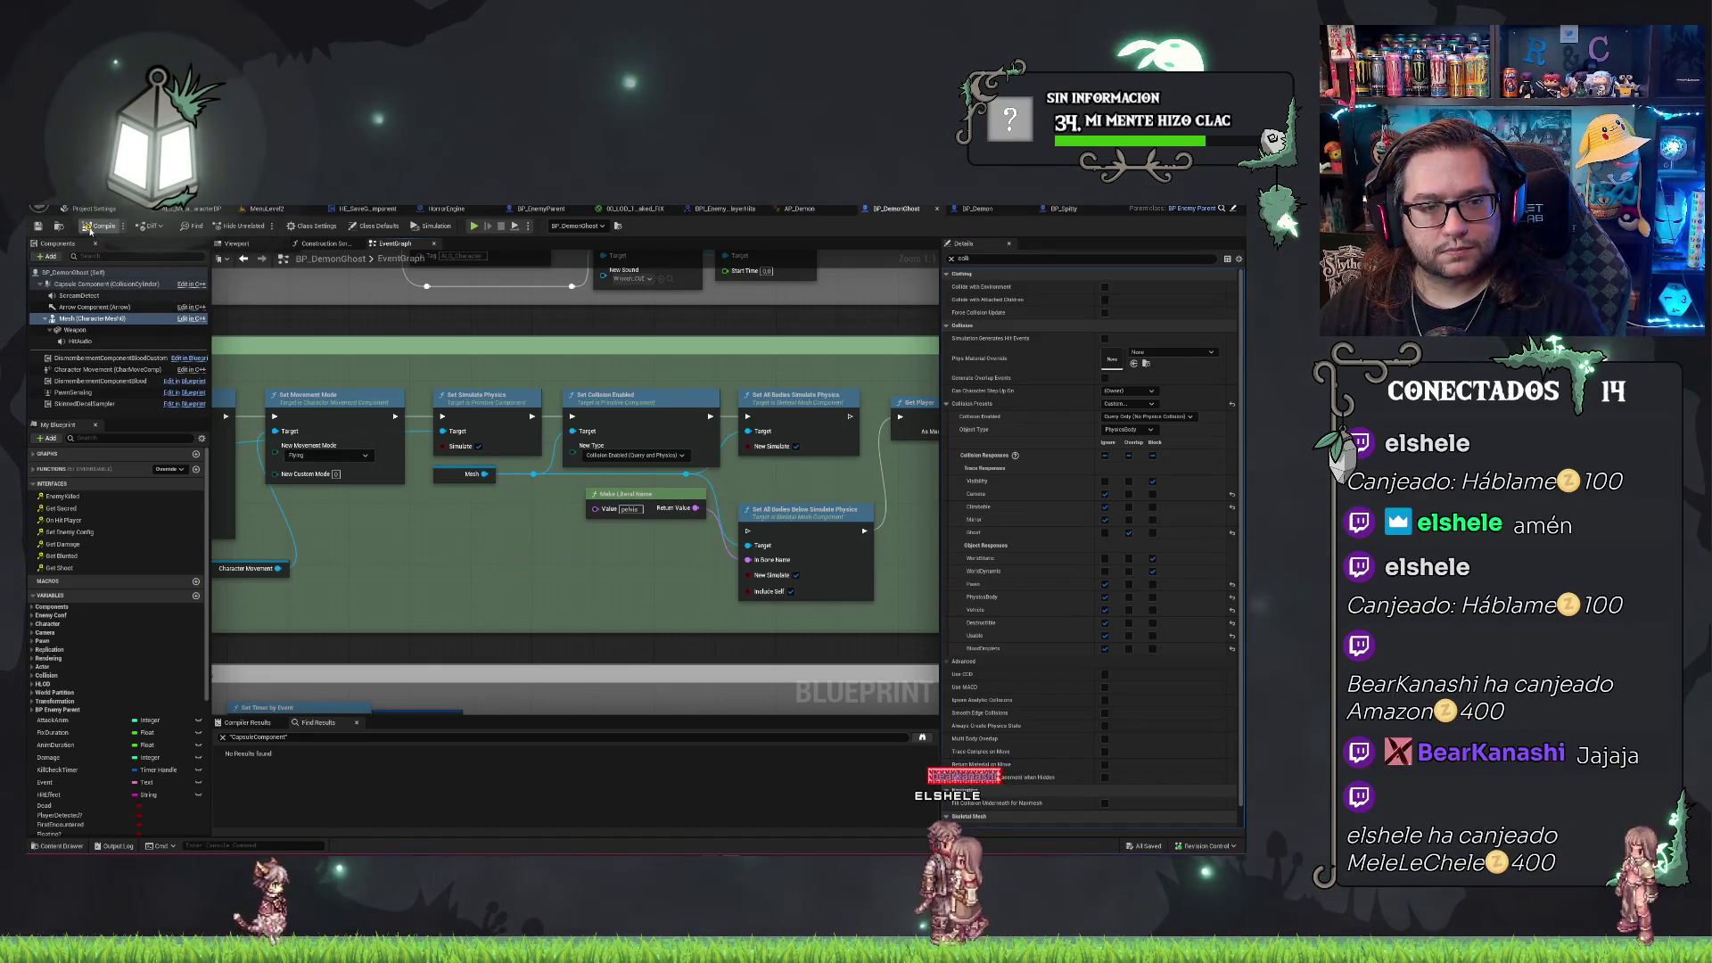
click(269, 208)
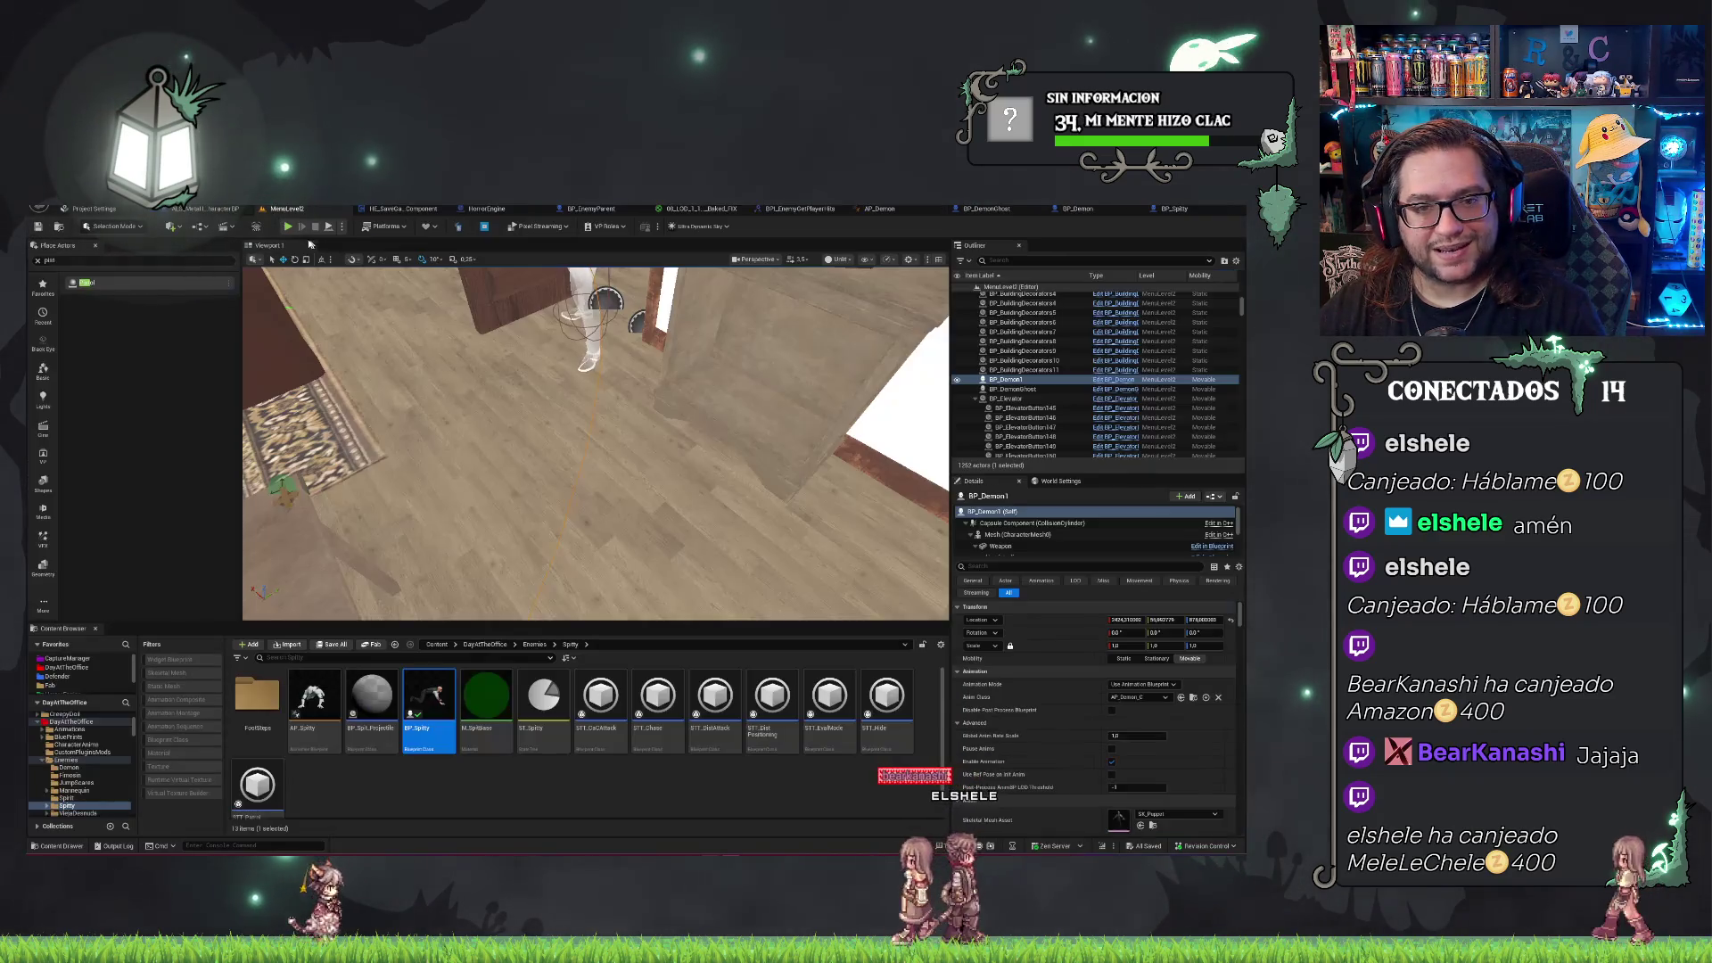
Play-test MenuLevel2 via Nueva Partida, shoot the demon ghost twice, then stop the session.
key(alt+p)
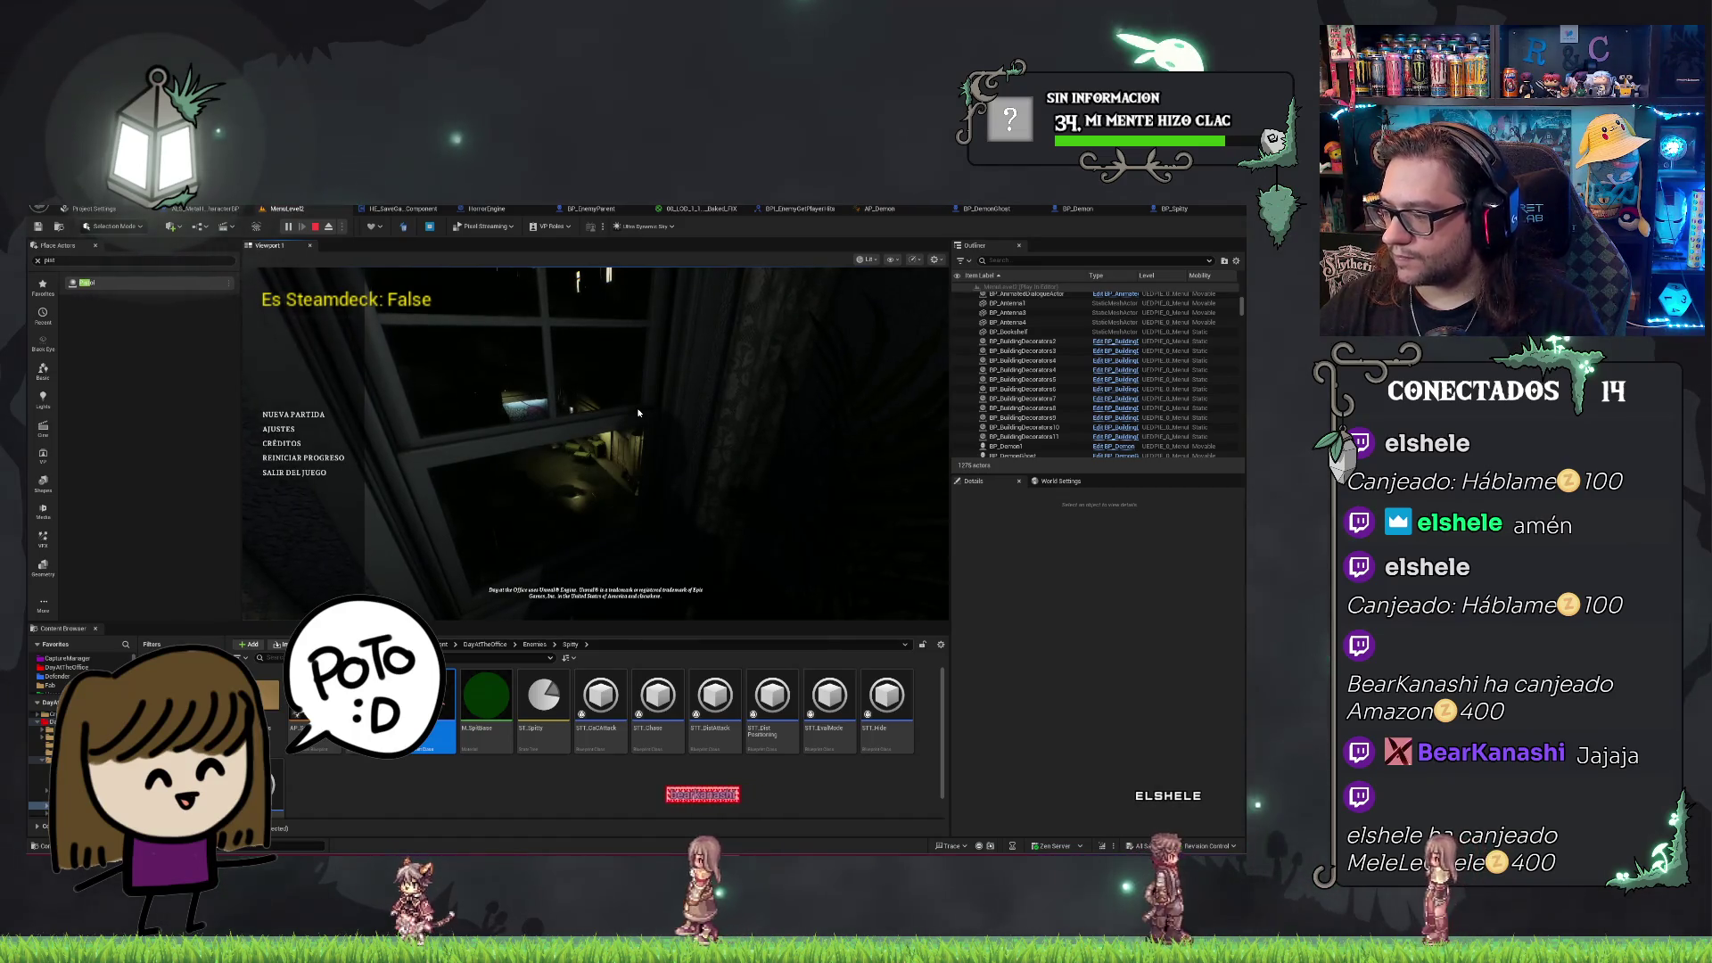
click(306, 413)
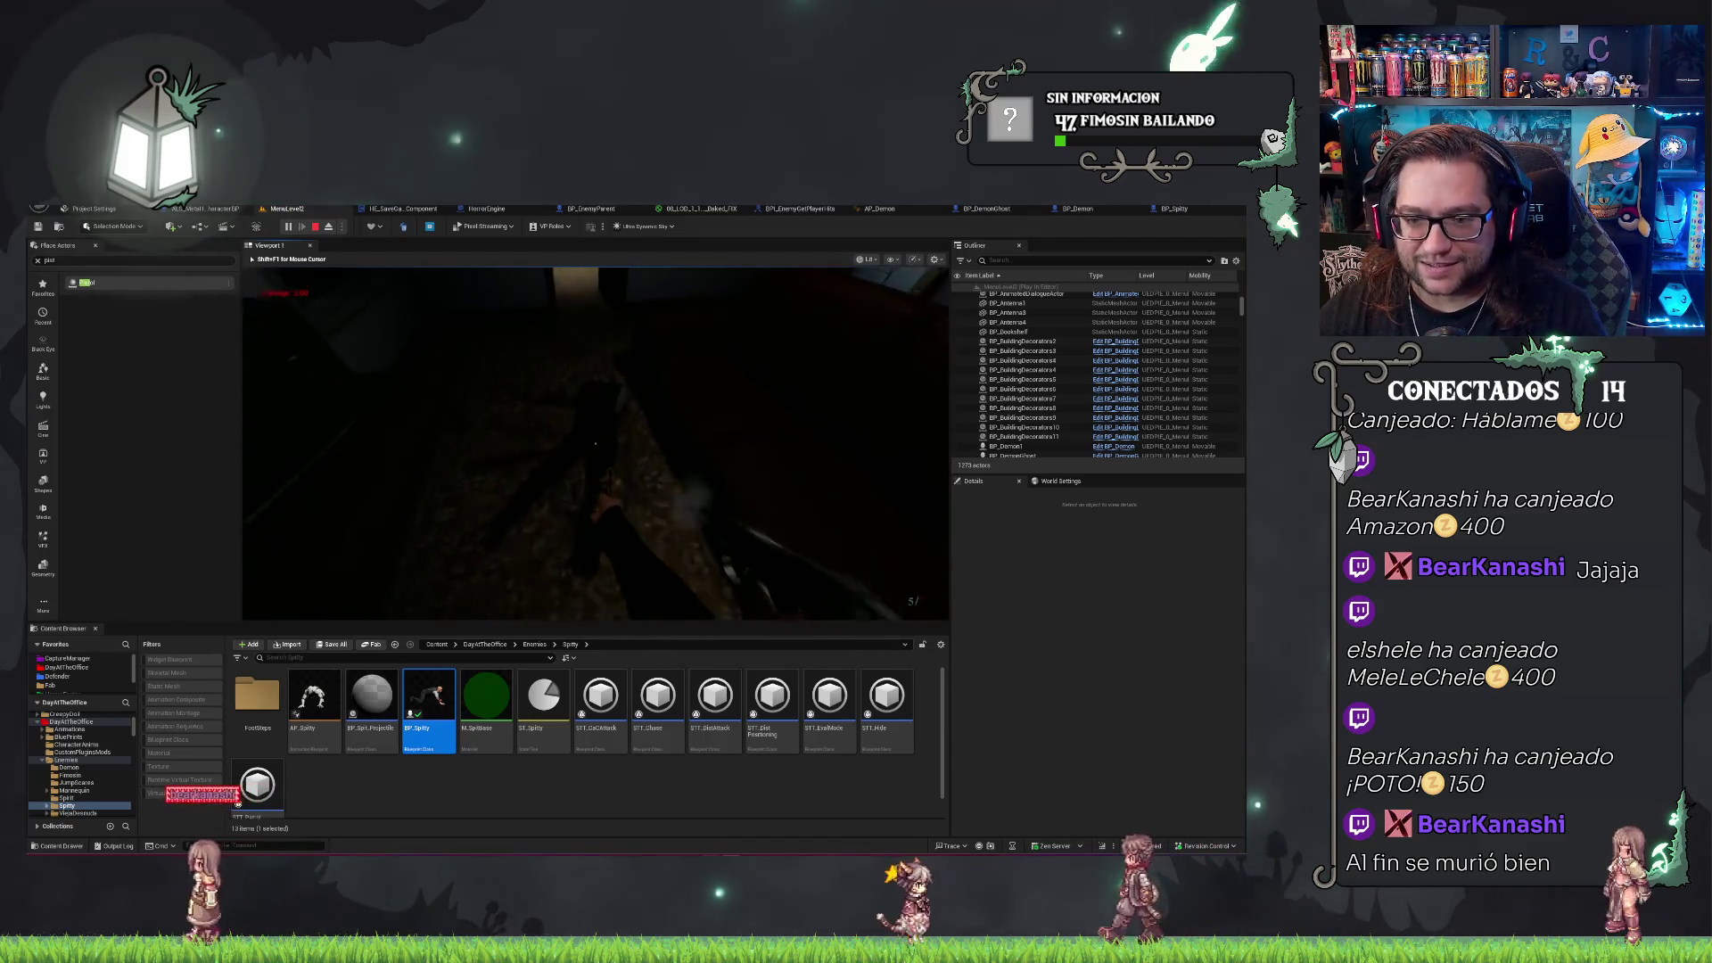
click(595, 444)
click(595, 444)
click(595, 443)
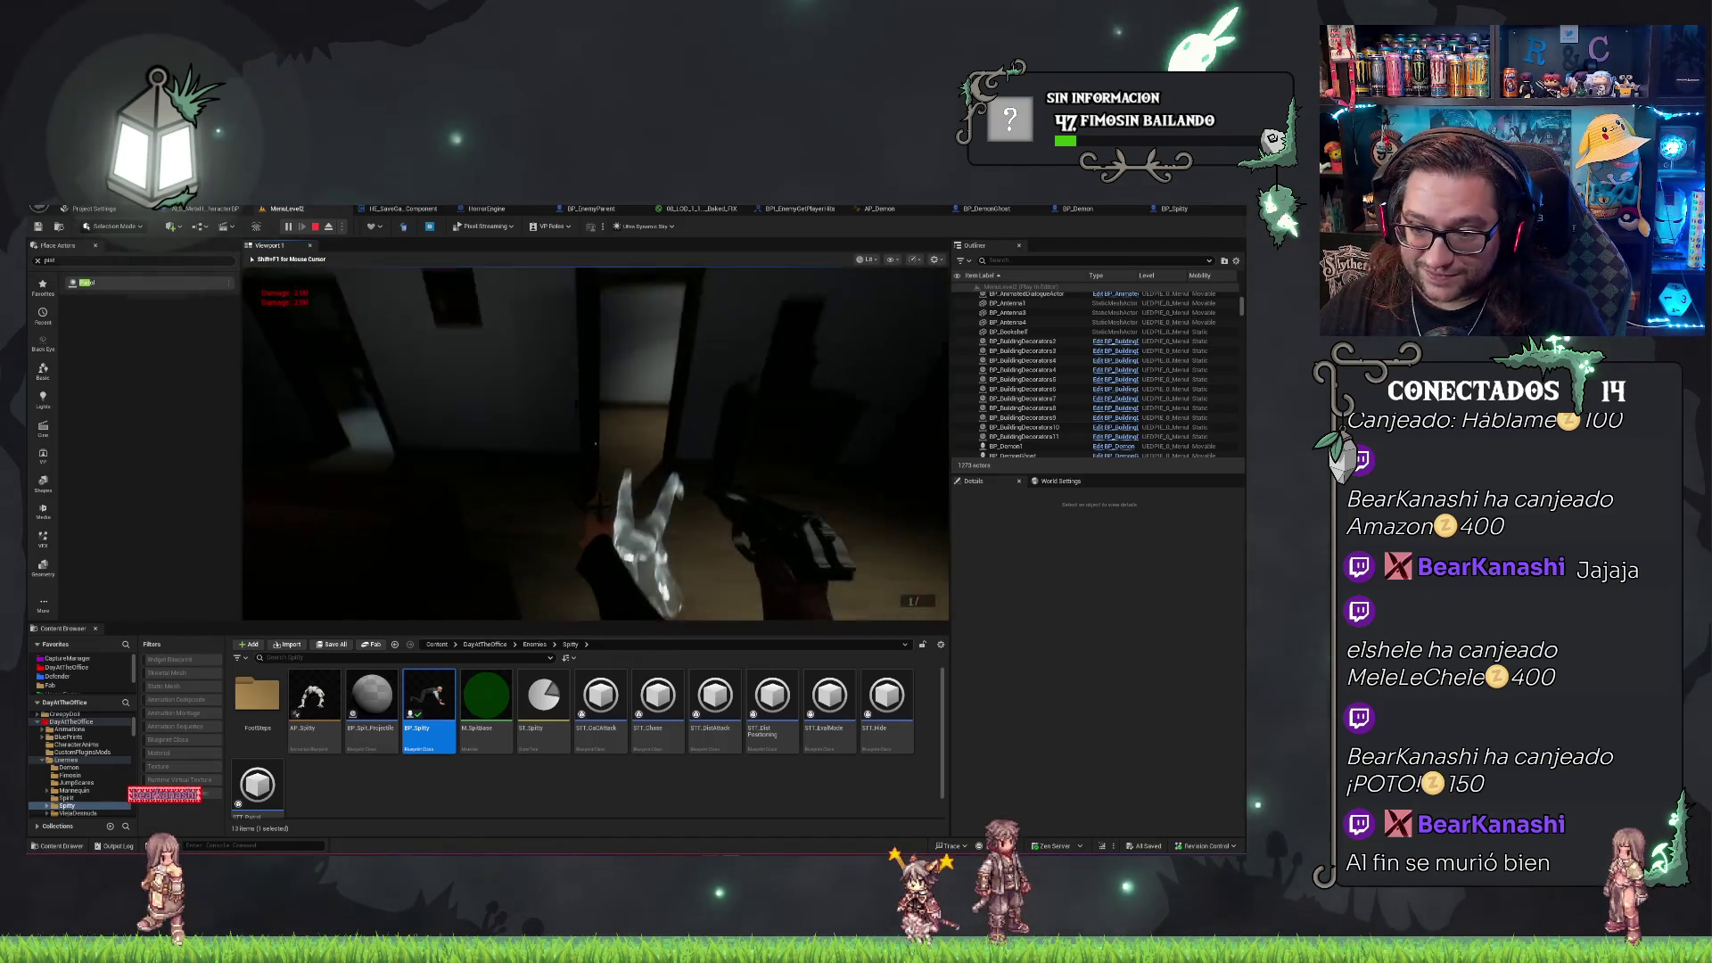
key(Escape)
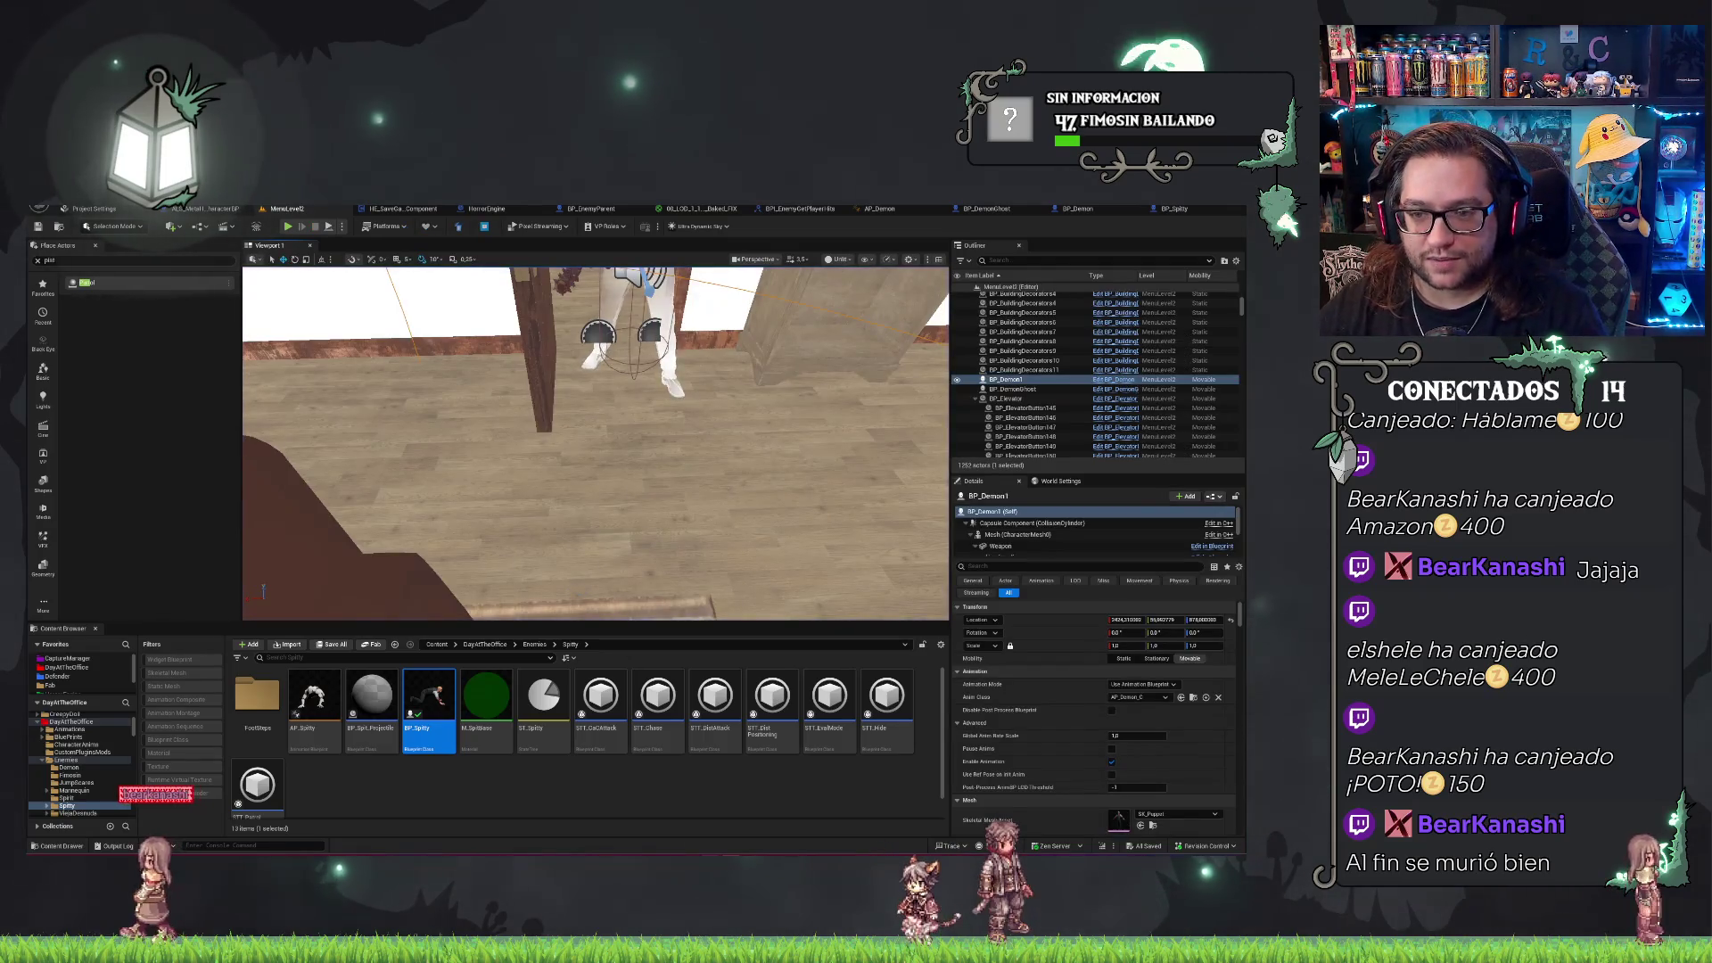
Frame BP_Demon1 in the living room and delete it from the level.
drag(677, 535, 733, 584)
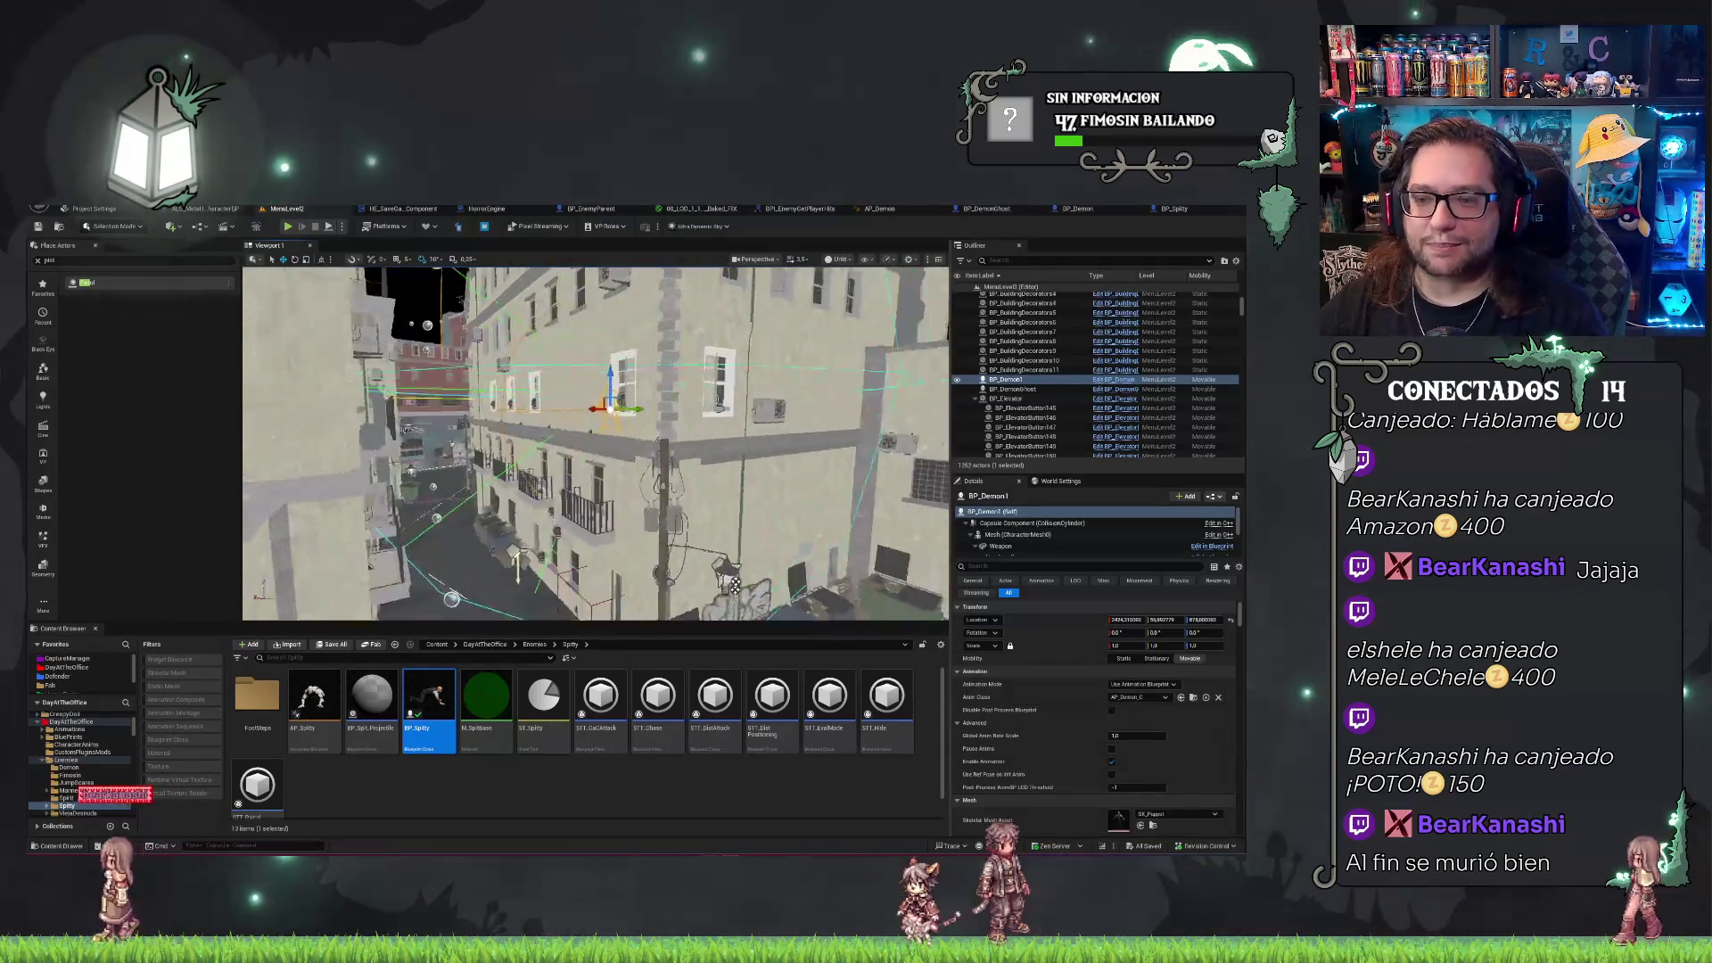
key(f)
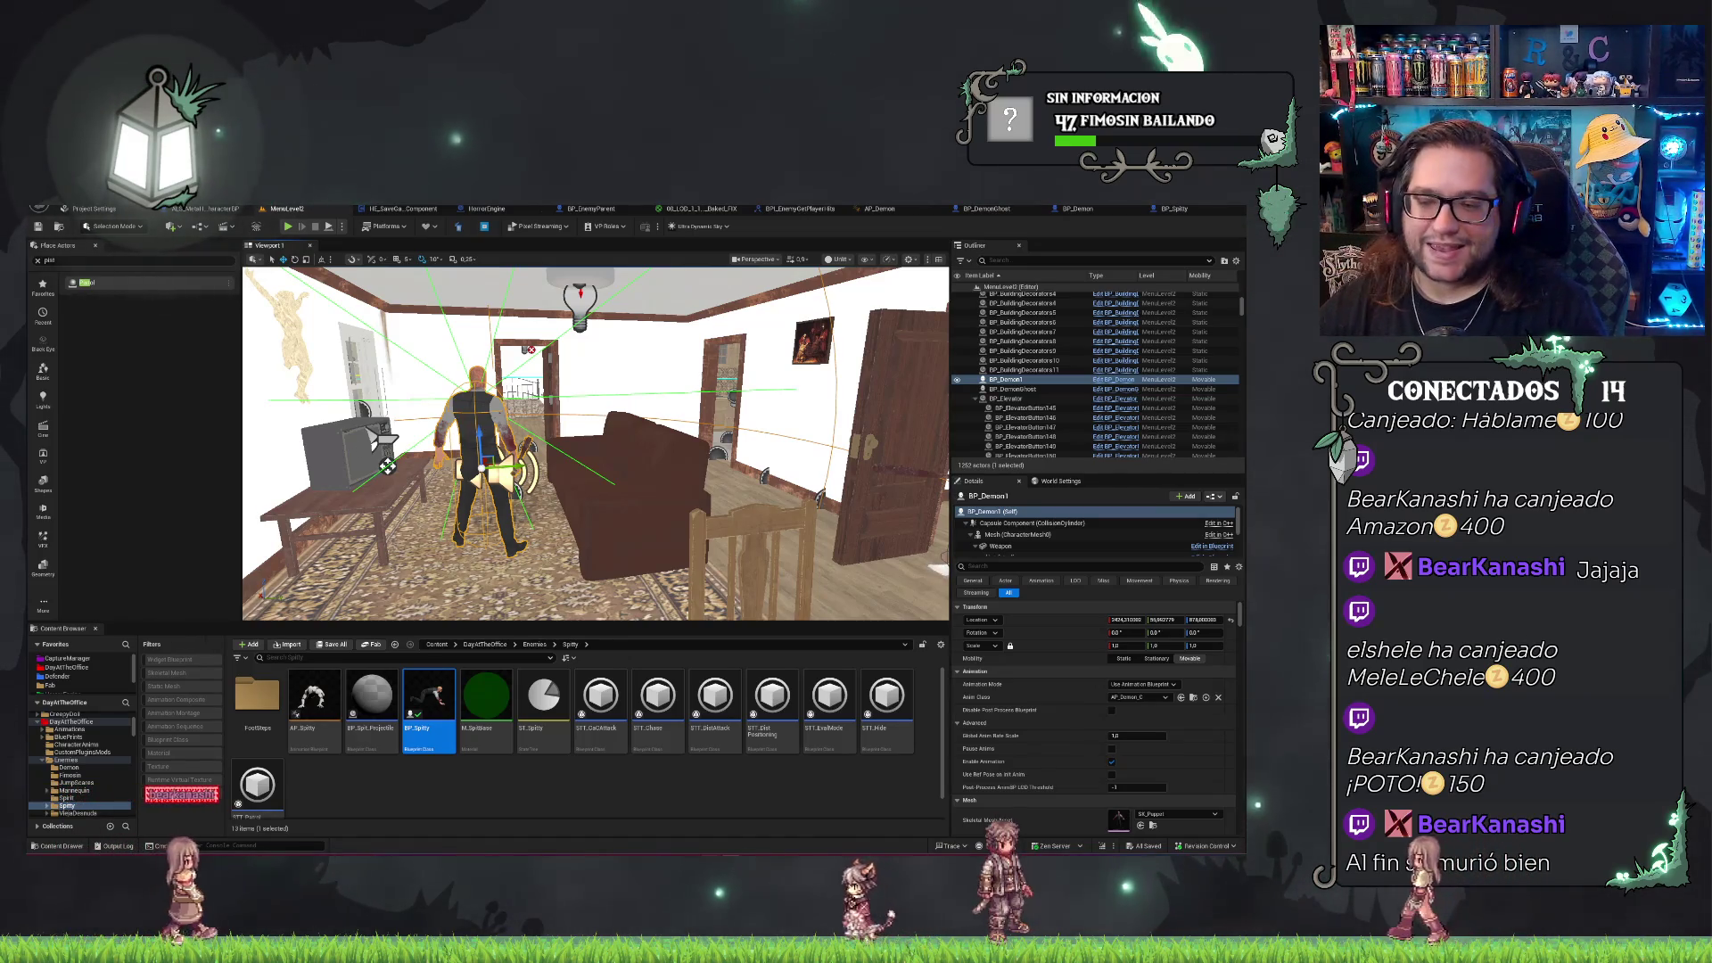
mouse_move(386, 466)
mouse_down()
mouse_move(564, 508)
mouse_move(583, 562)
mouse_up()
key(f)
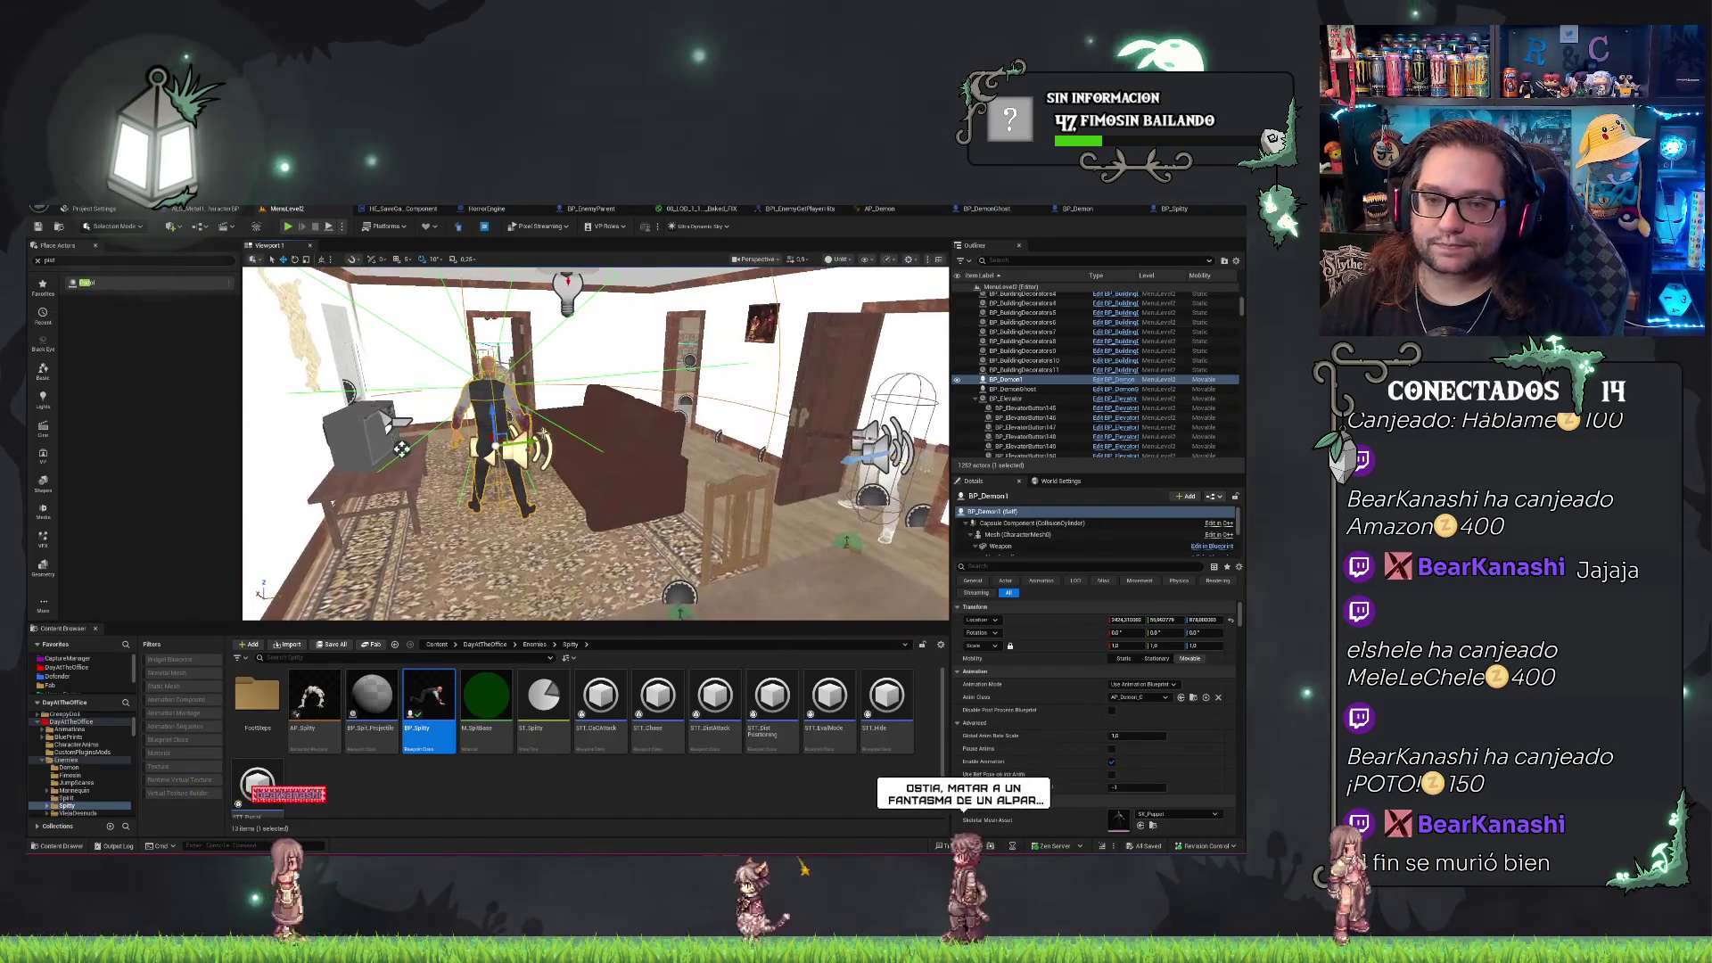
key(Delete)
Place BP_Spitty on the living room carpet and start a play-test.
mouse_move(402, 448)
mouse_down()
mouse_move(316, 526)
mouse_move(450, 419)
mouse_up()
drag(428, 704, 561, 437)
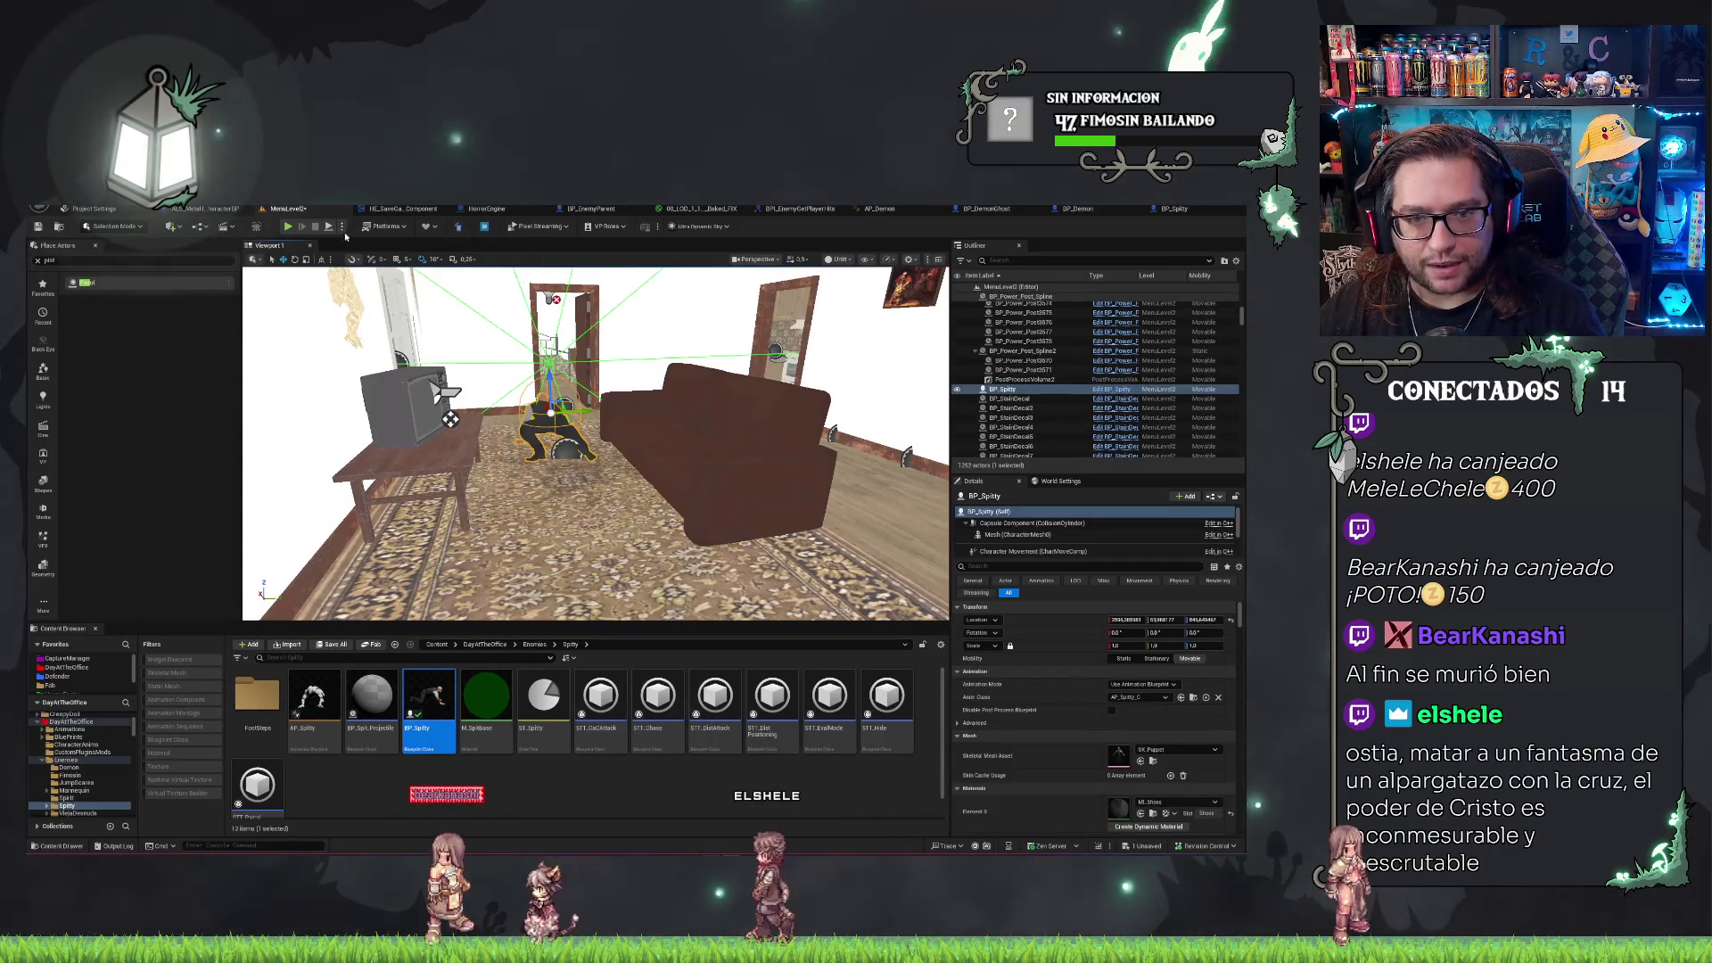
key(alt+p)
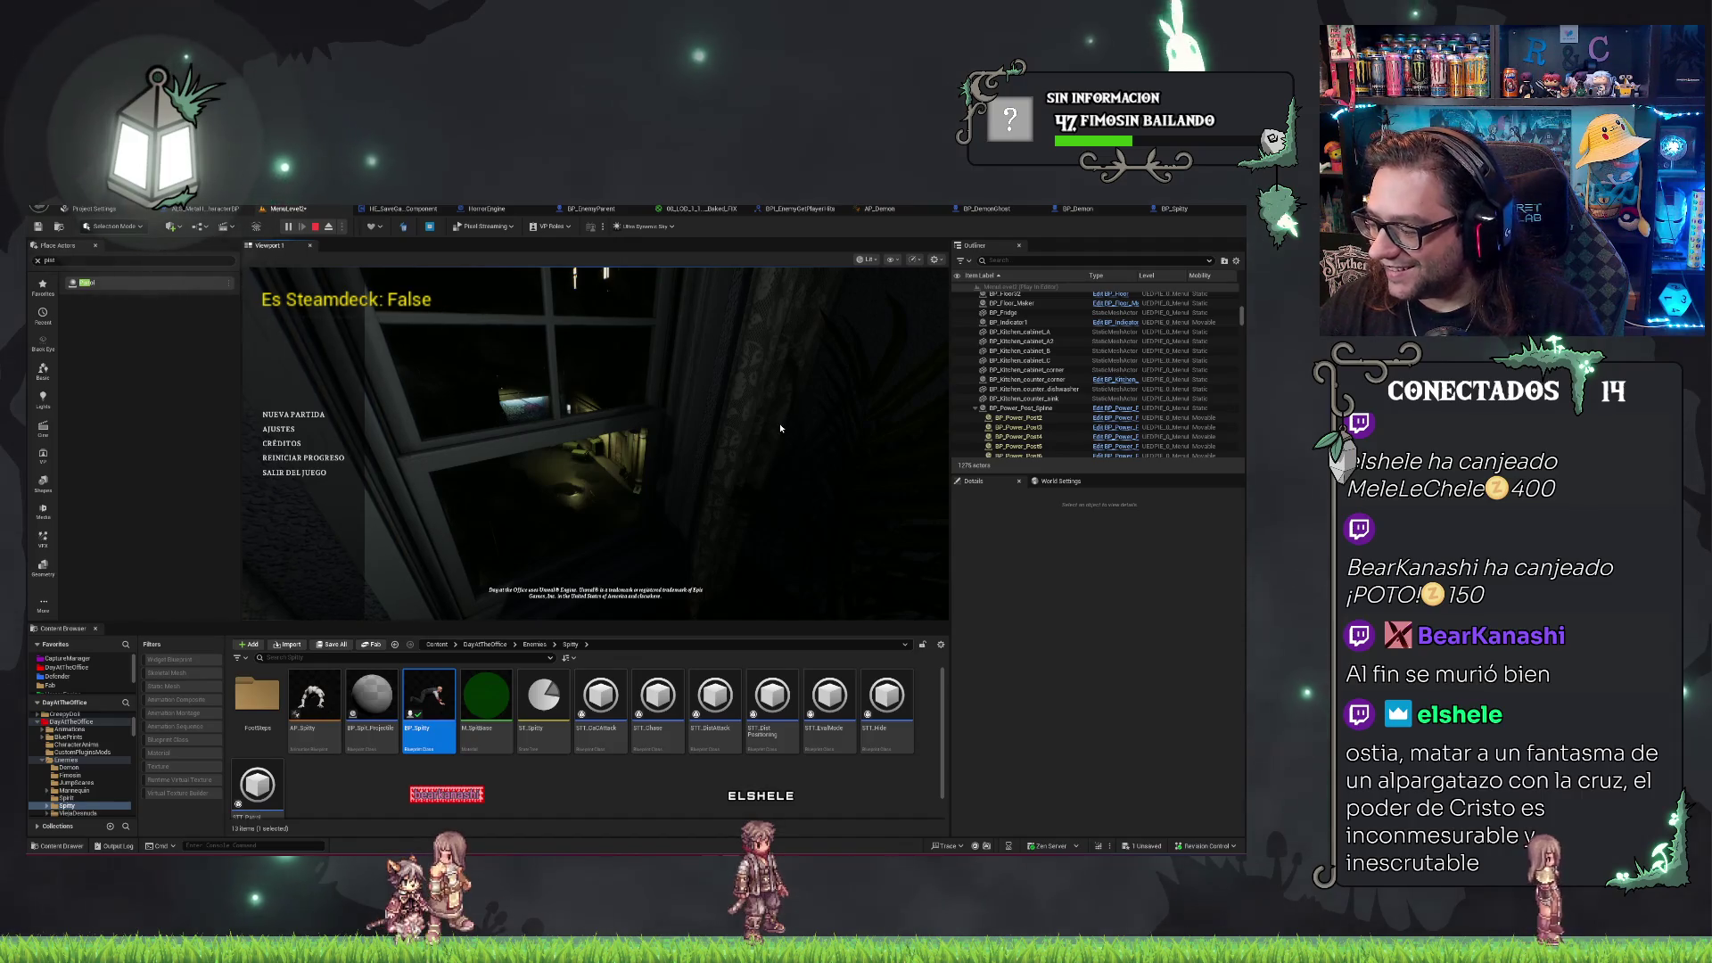
Start a Nueva Partida, shoot the Spitty enemy down, grab the cross, and stop playing.
click(443, 414)
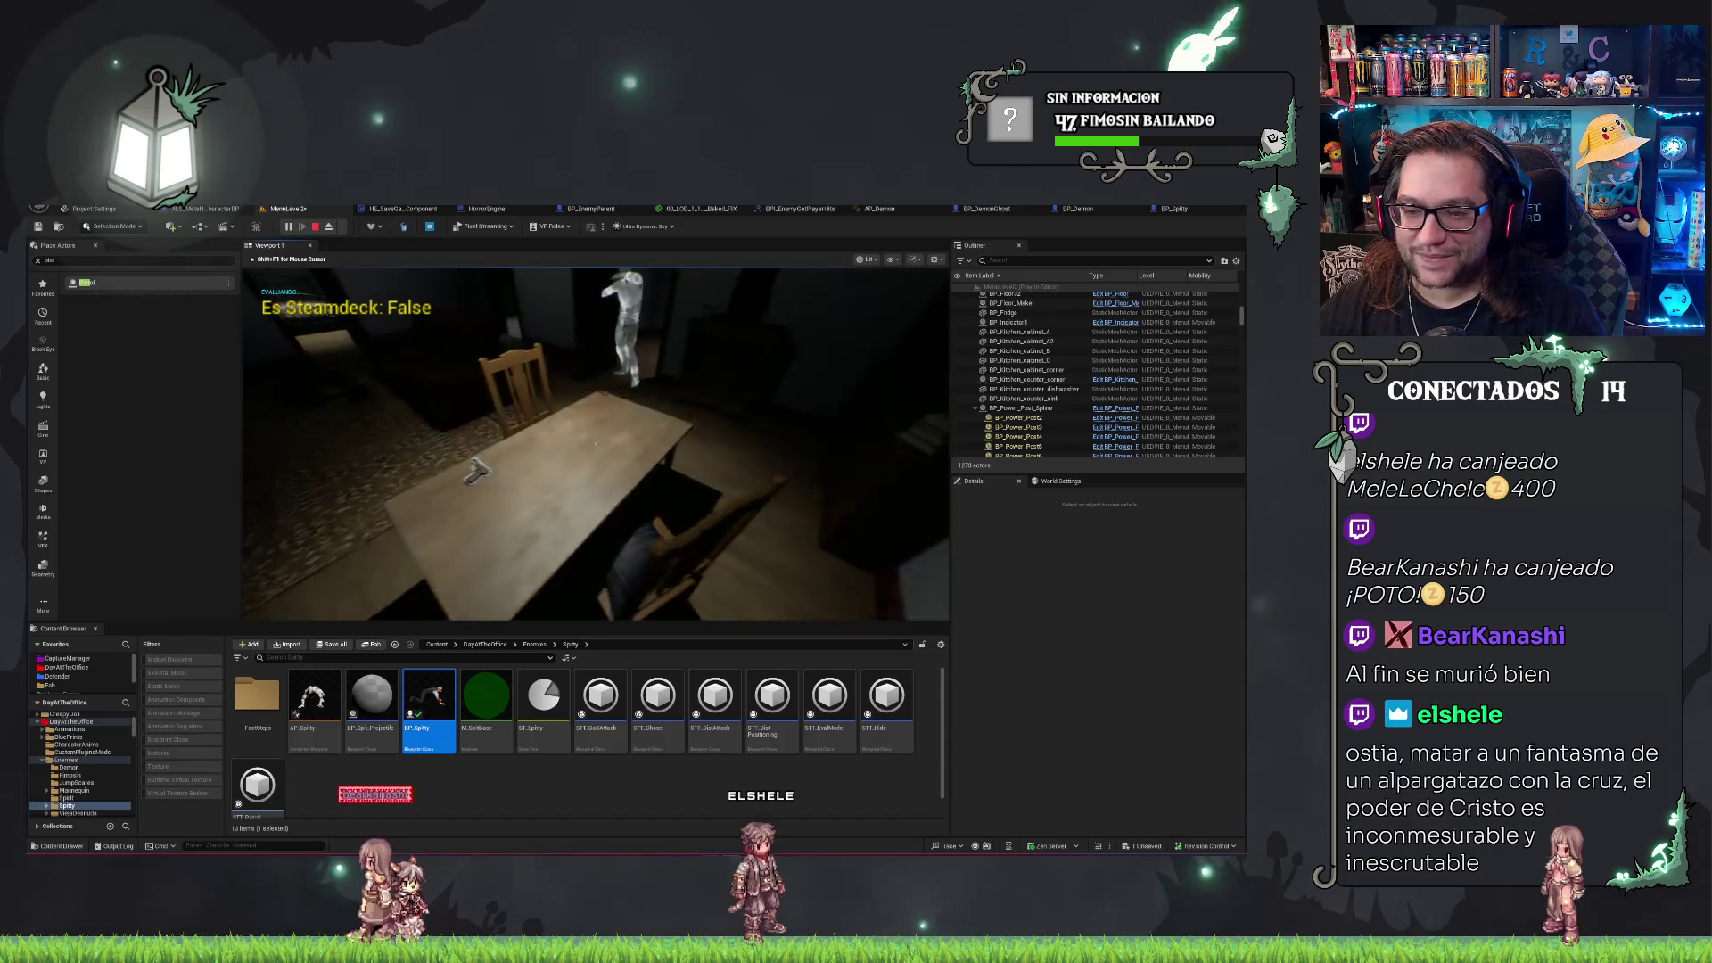
key(e)
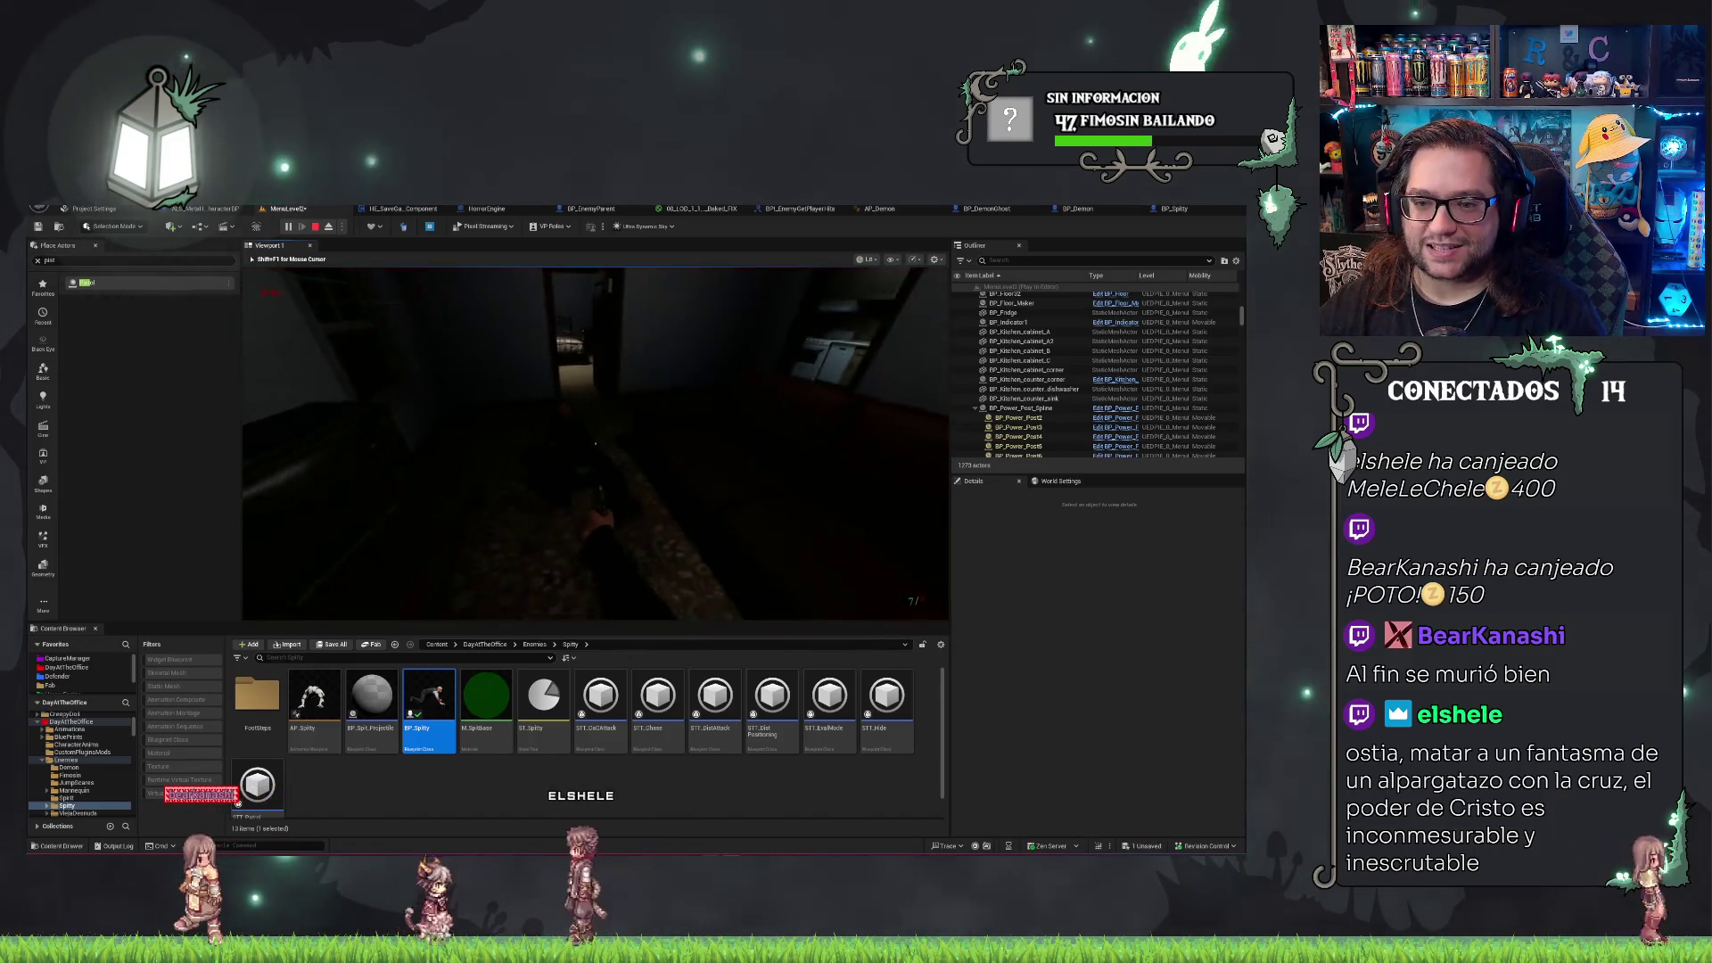
click(595, 443)
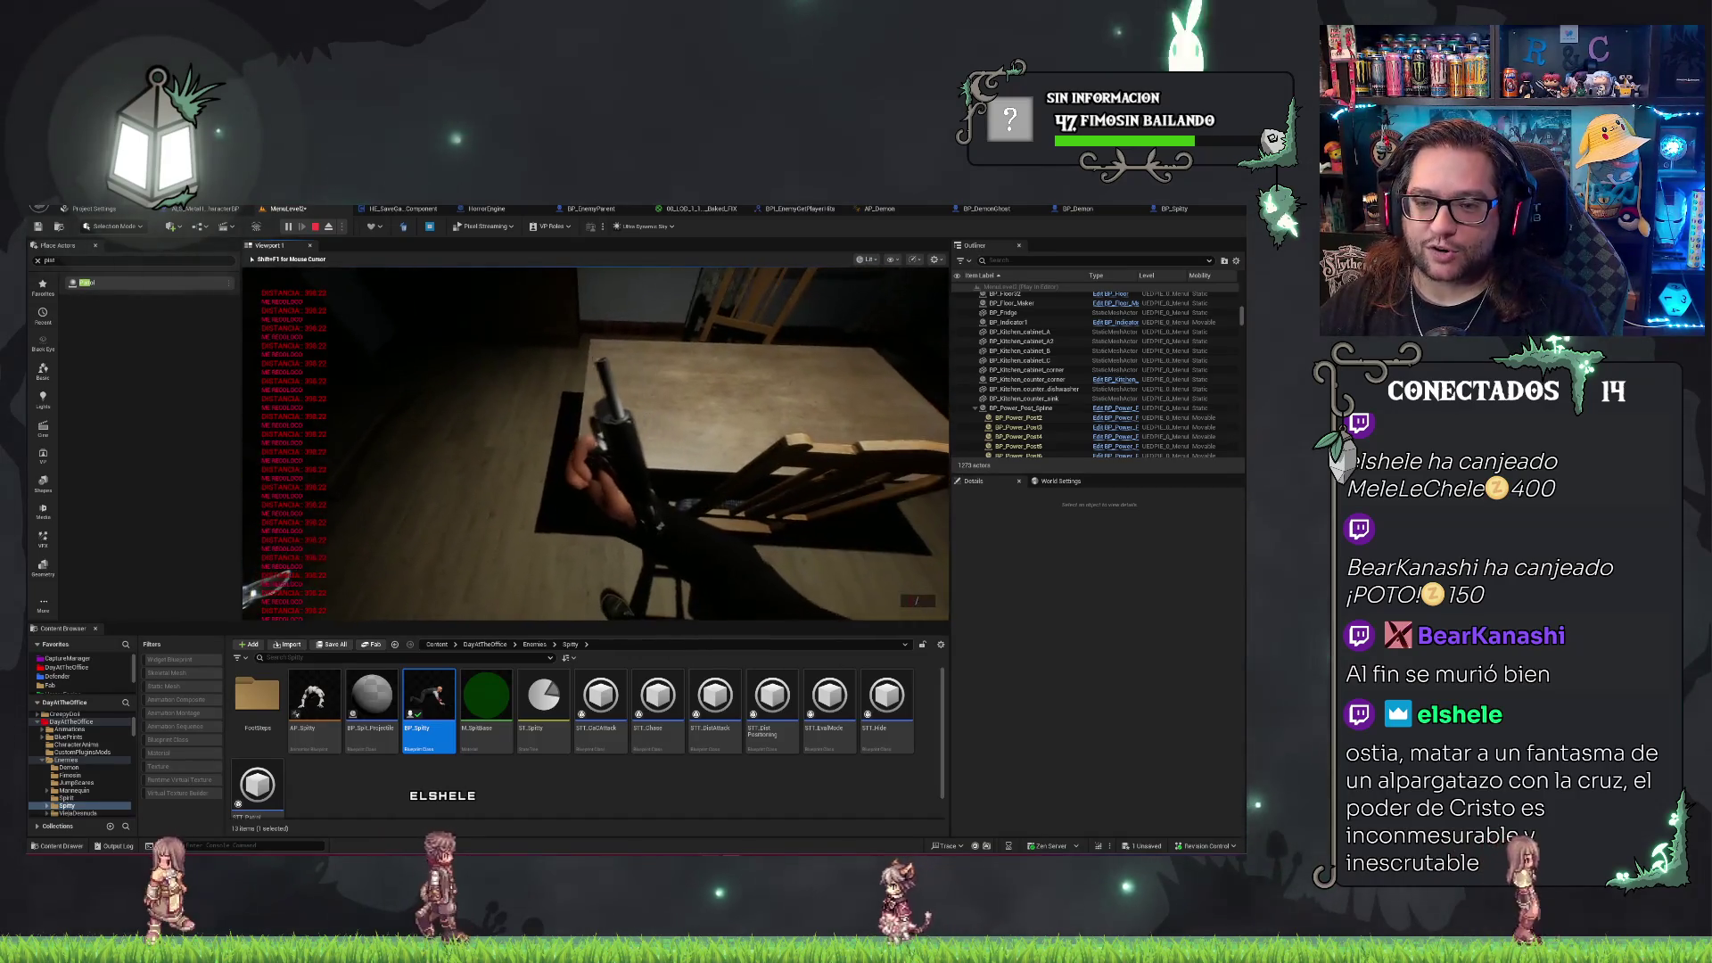
key(e)
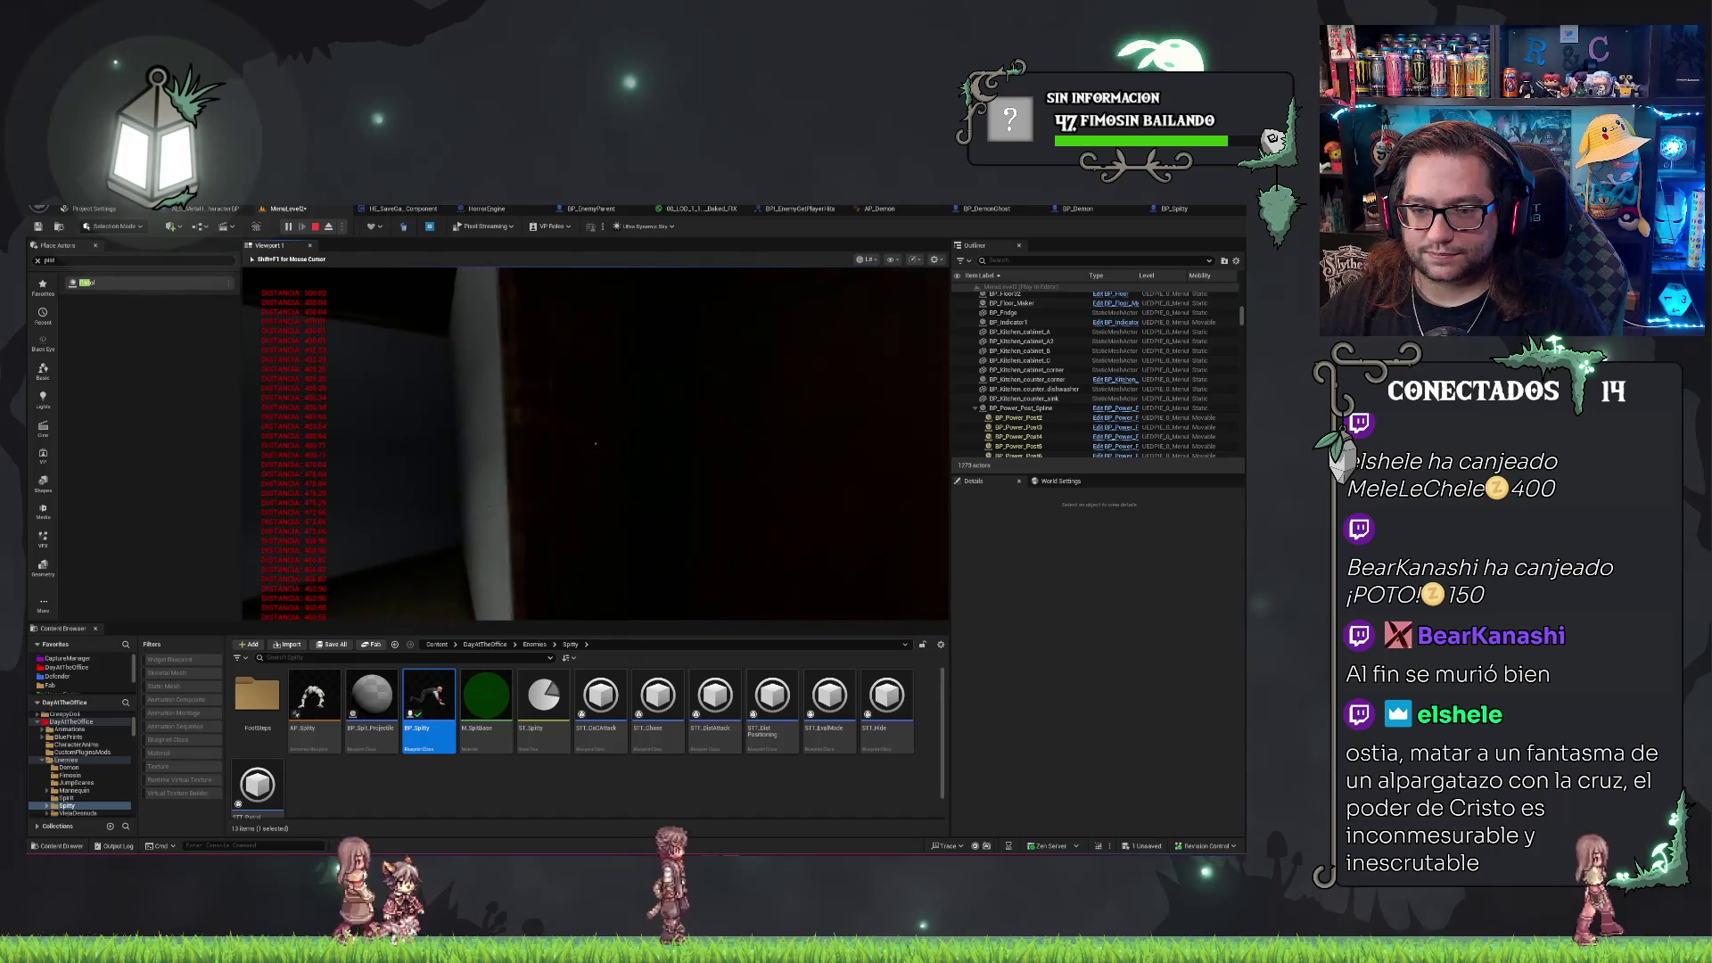
key(Escape)
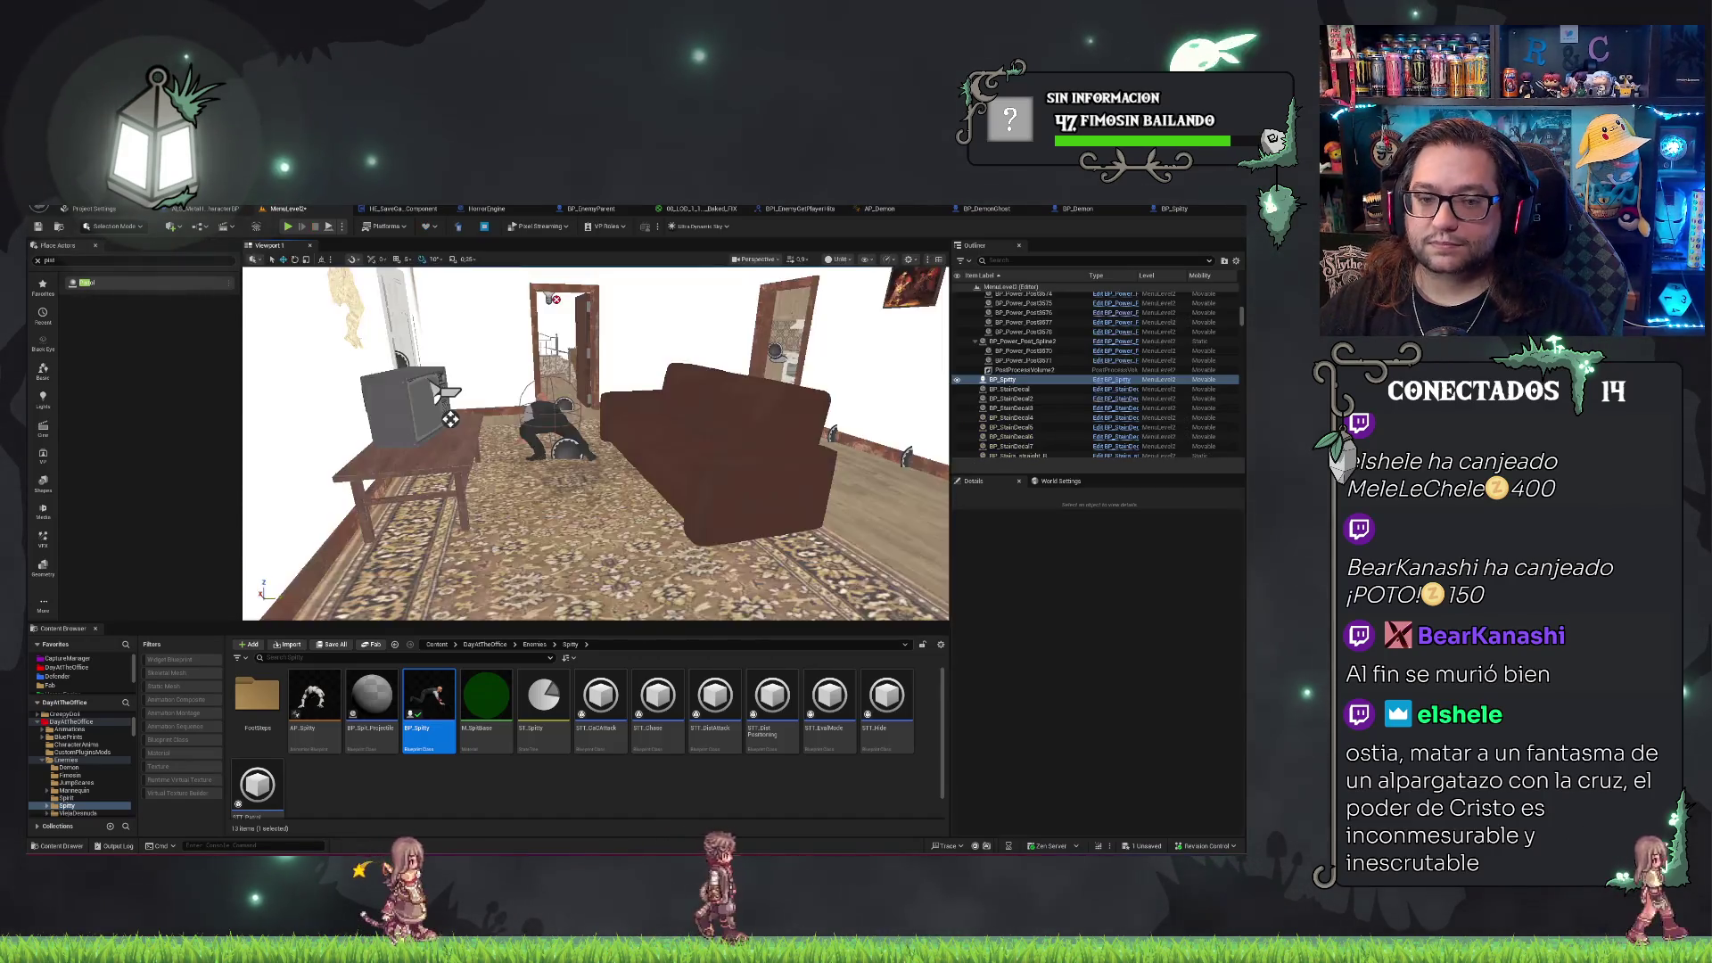
Delete the BP_Spitty test enemy from the living room and save MenuLevel2.
key(f)
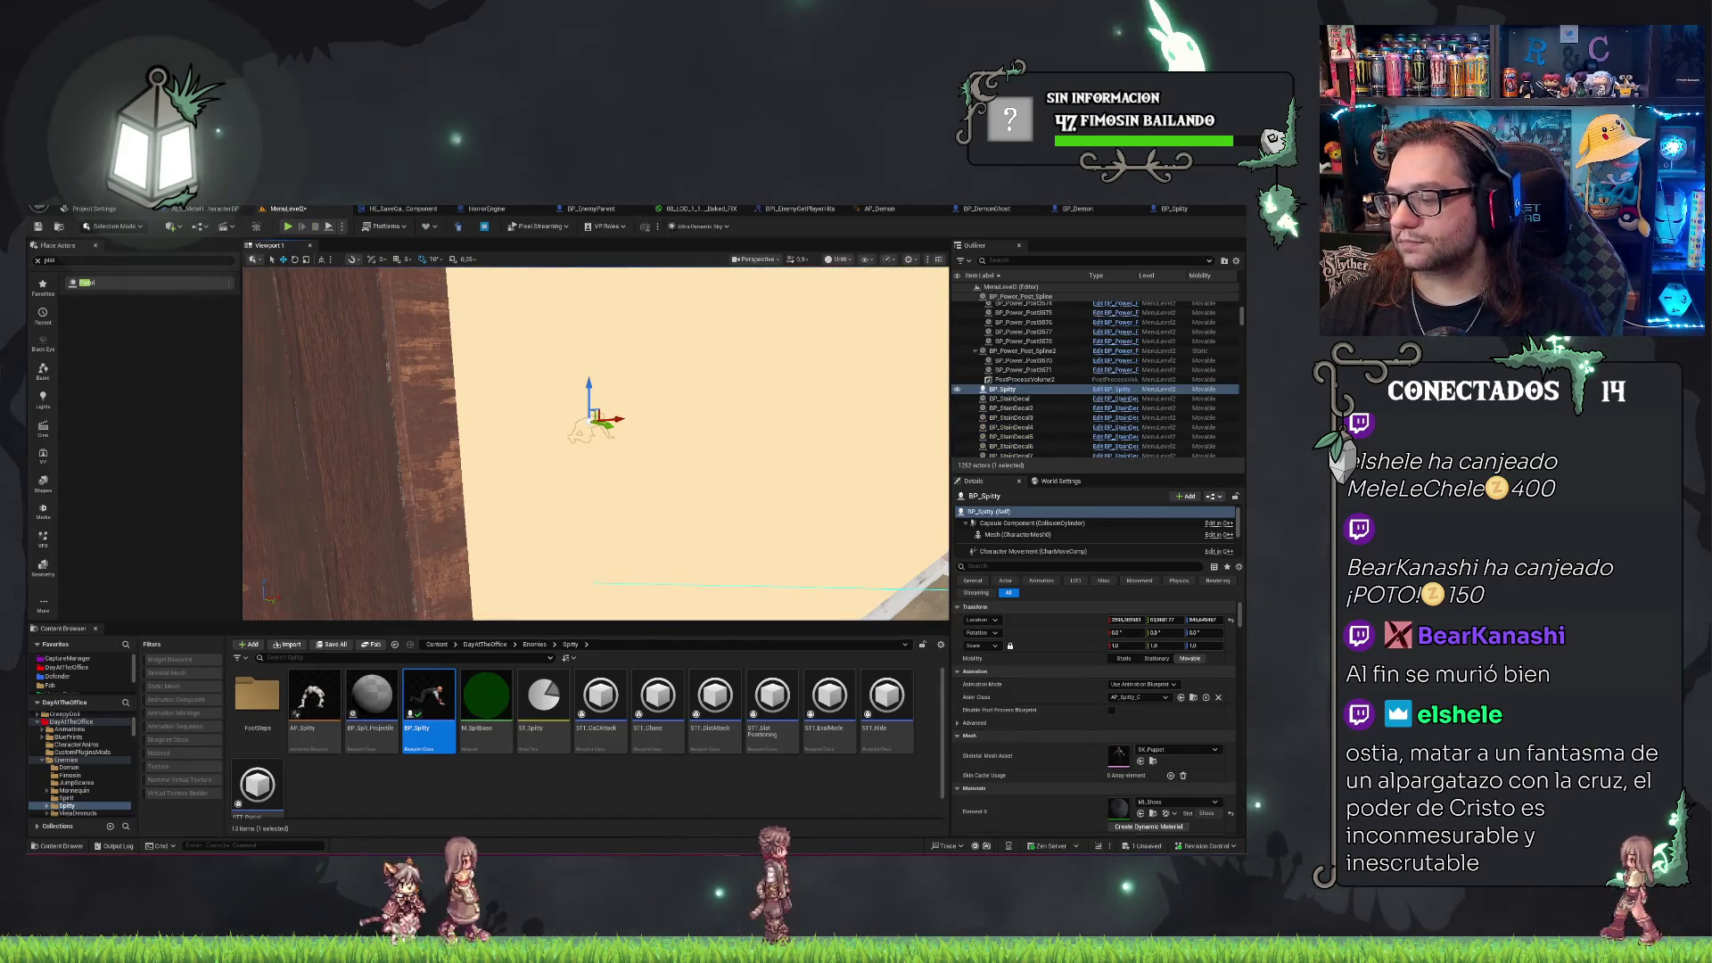
mouse_move(747, 545)
mouse_down()
mouse_move(448, 473)
mouse_move(419, 419)
mouse_move(439, 378)
mouse_move(401, 388)
mouse_move(526, 397)
mouse_up()
key(Escape)
click(567, 374)
key(Delete)
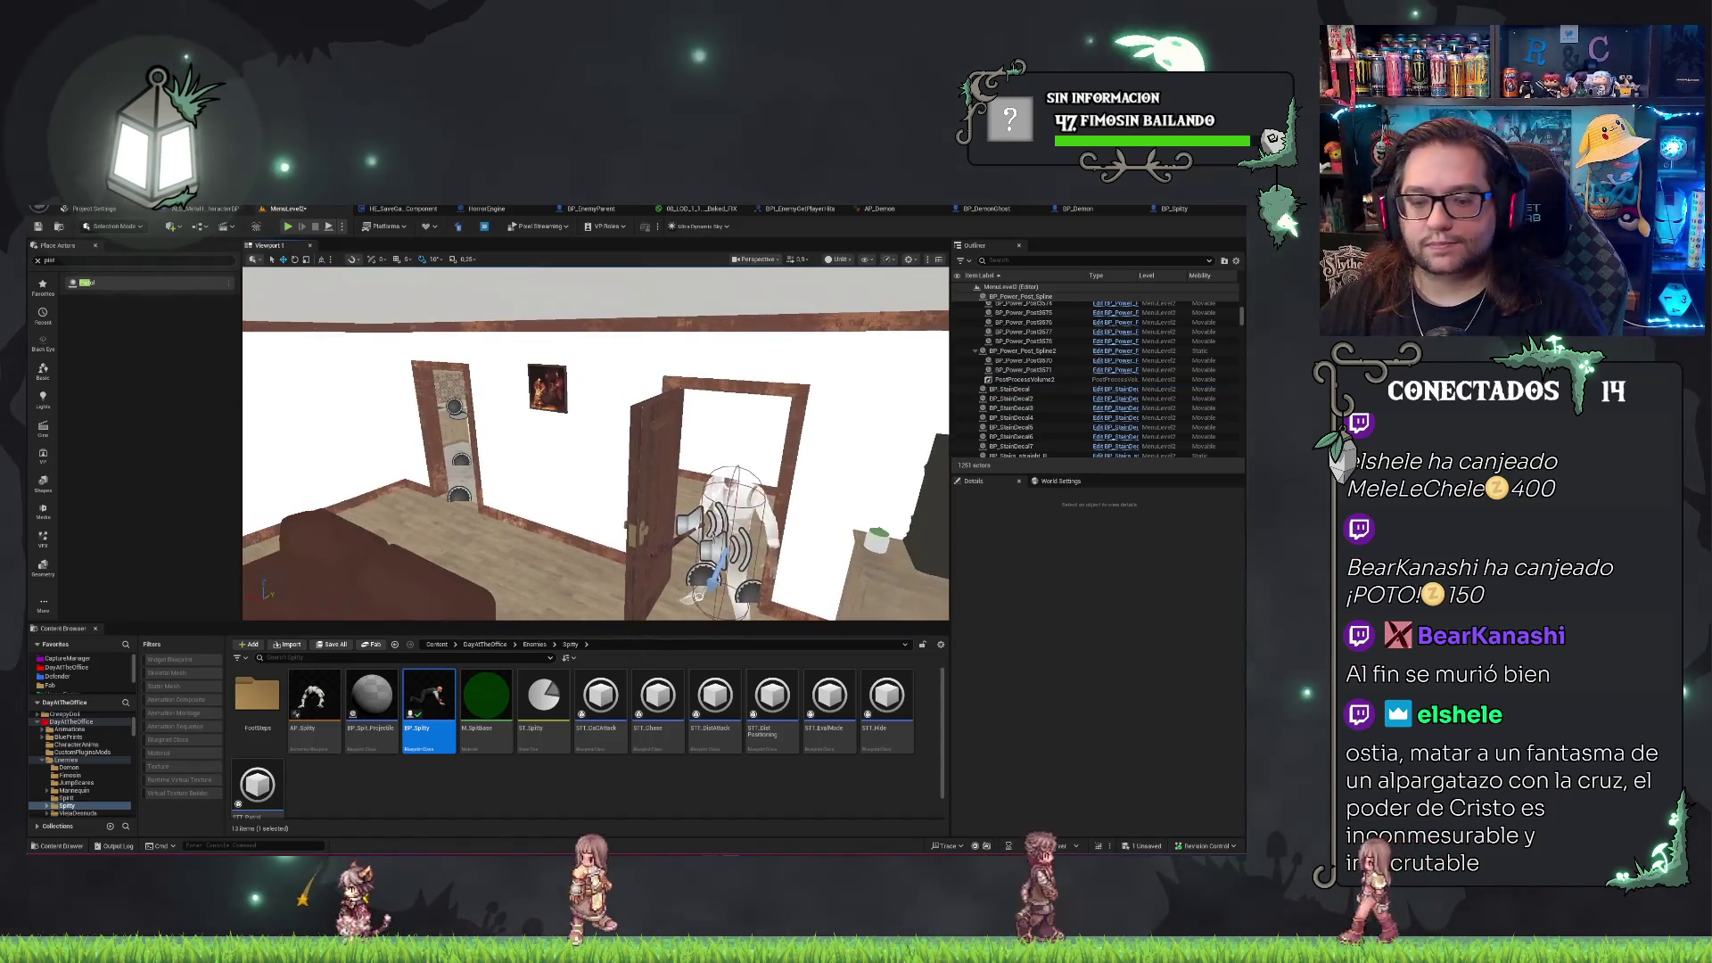
key(ctrl+s)
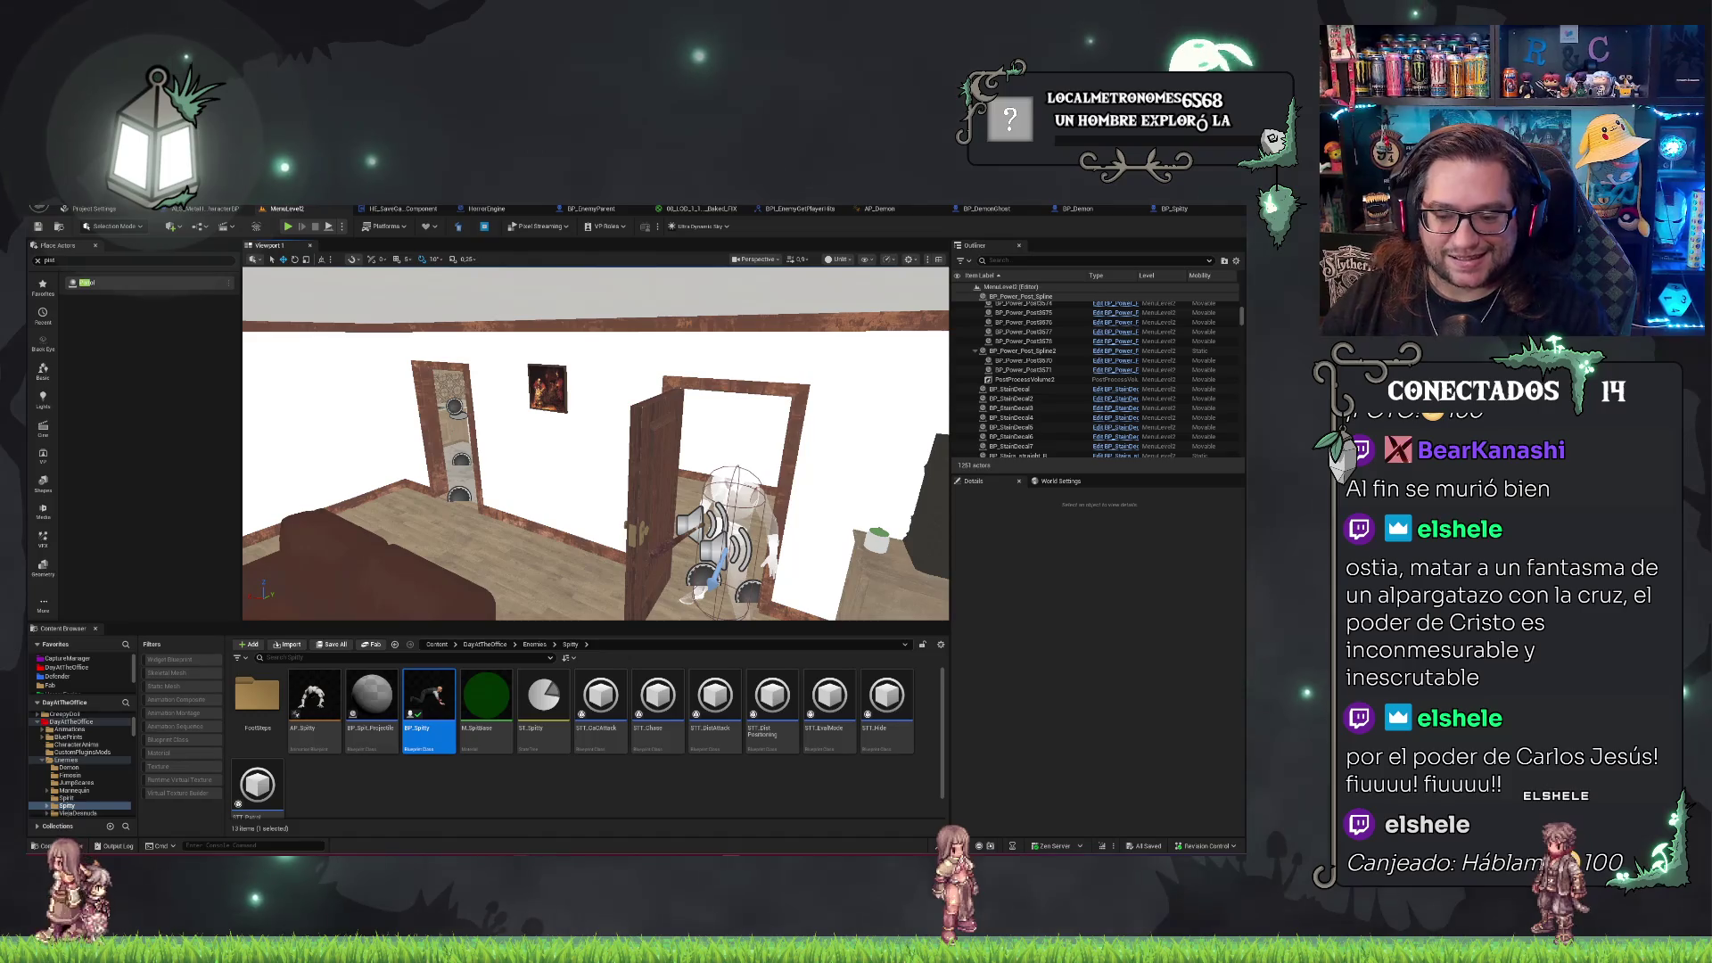
drag(596, 446, 696, 446)
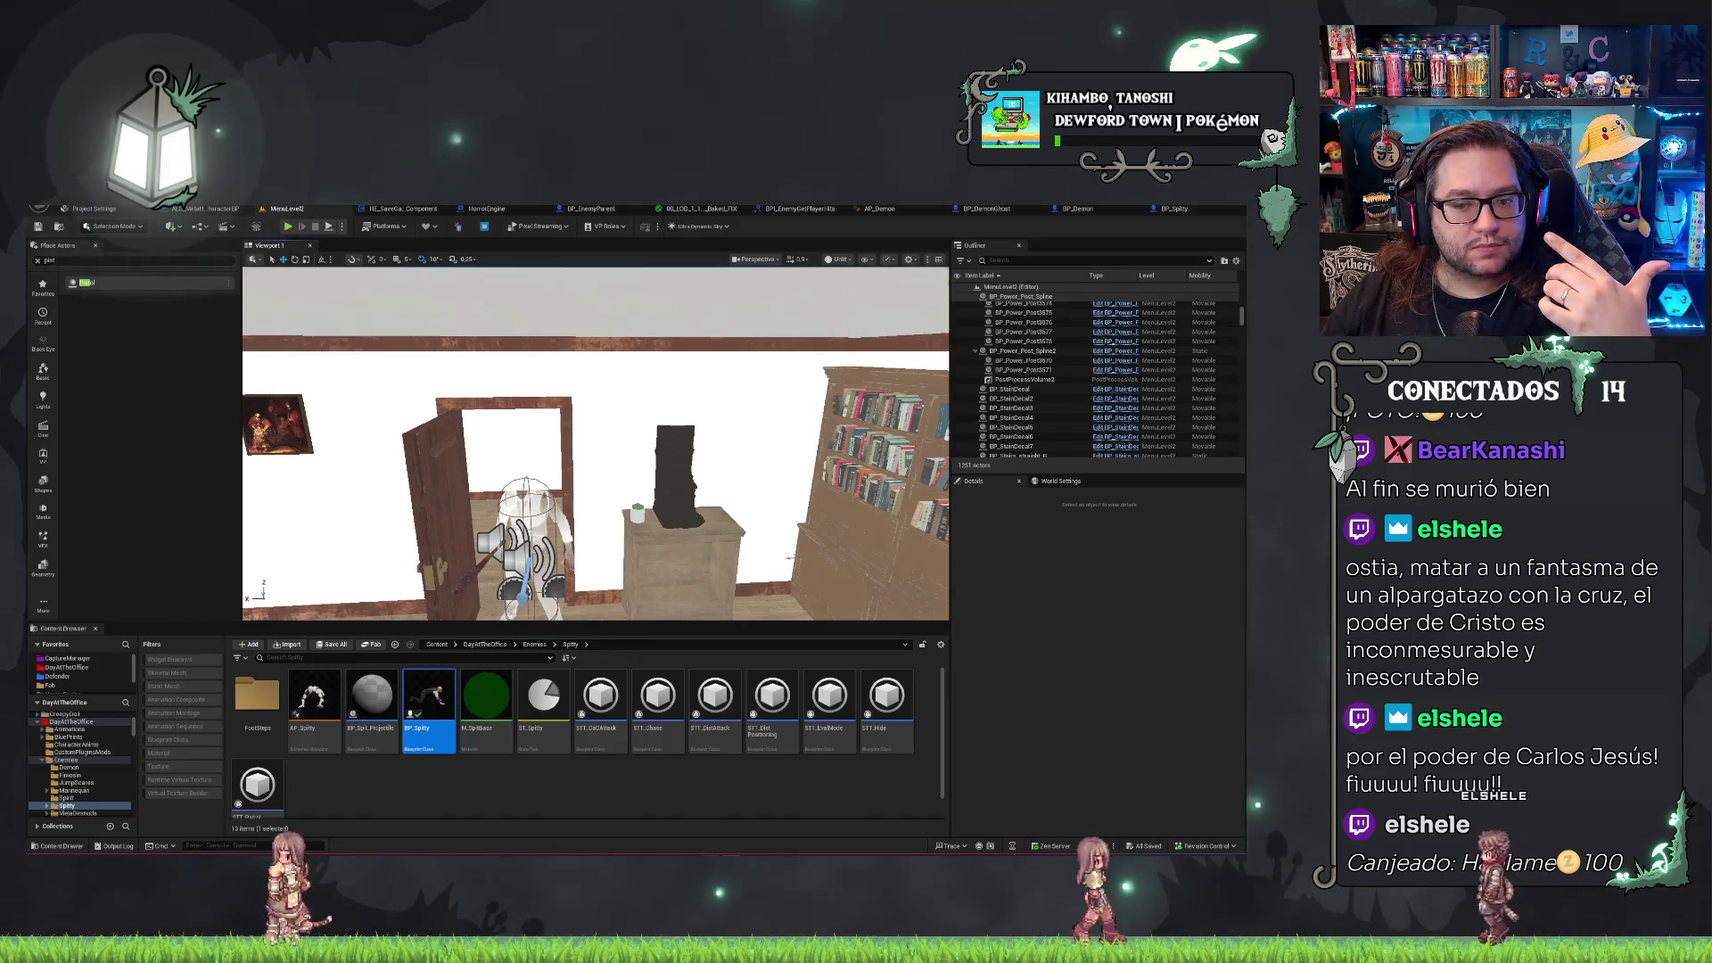
scroll(670, 504, up, 2)
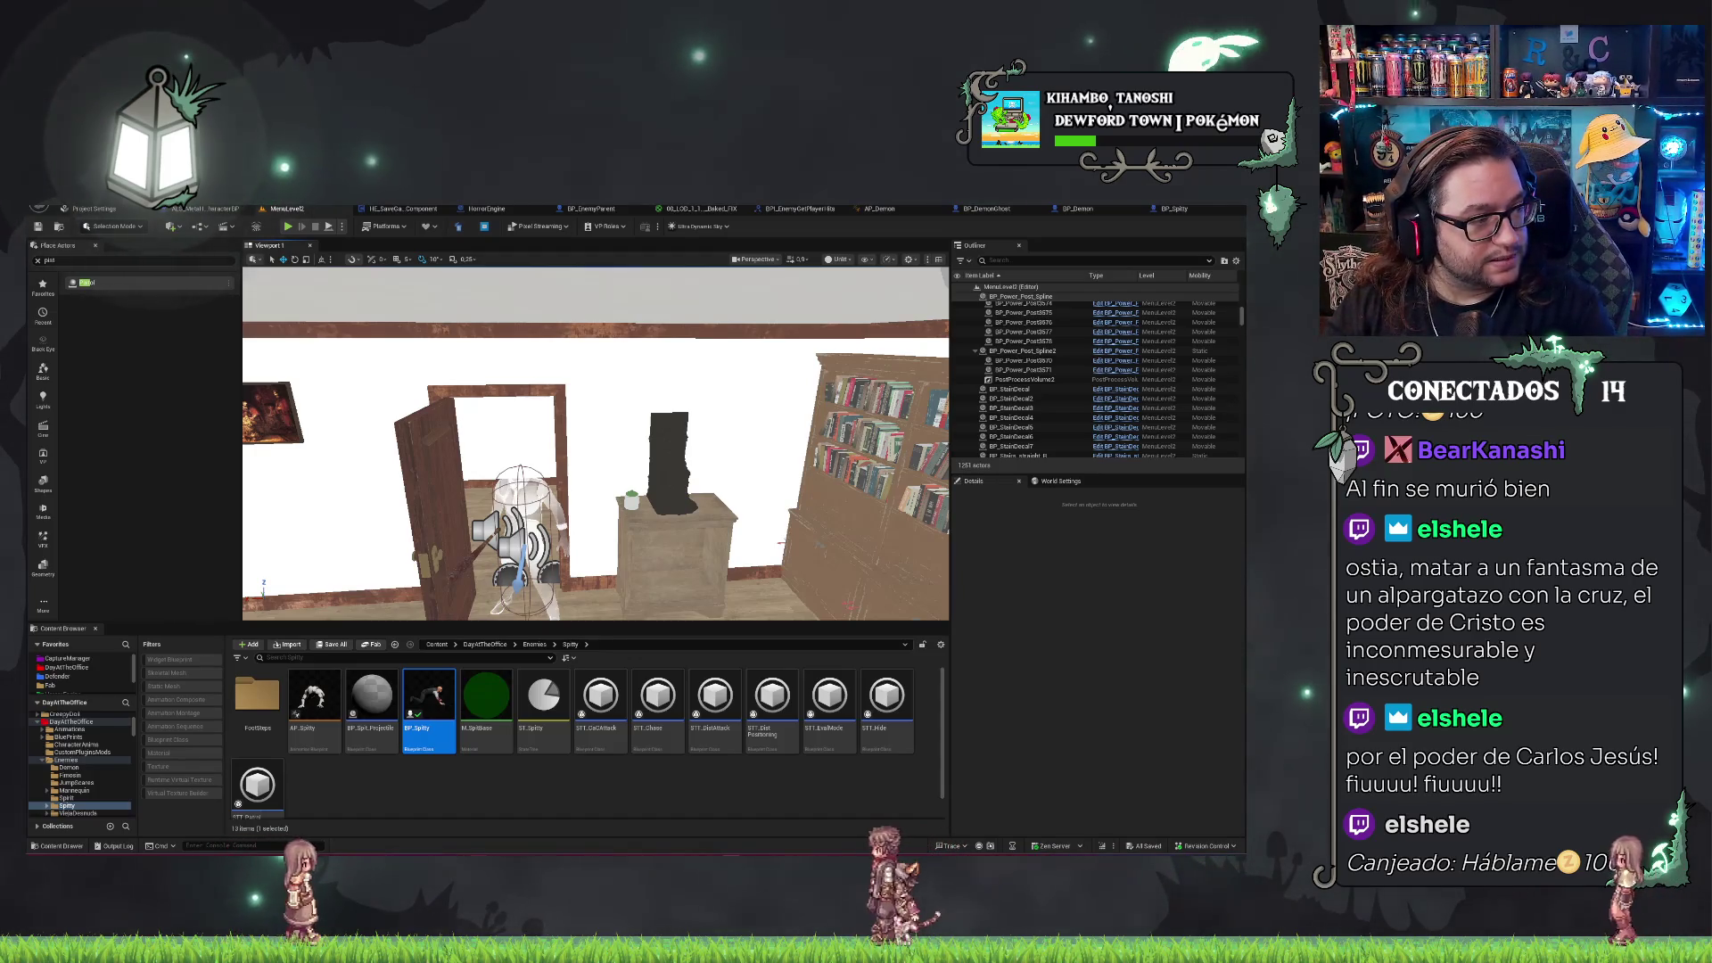
key(alt+Tab)
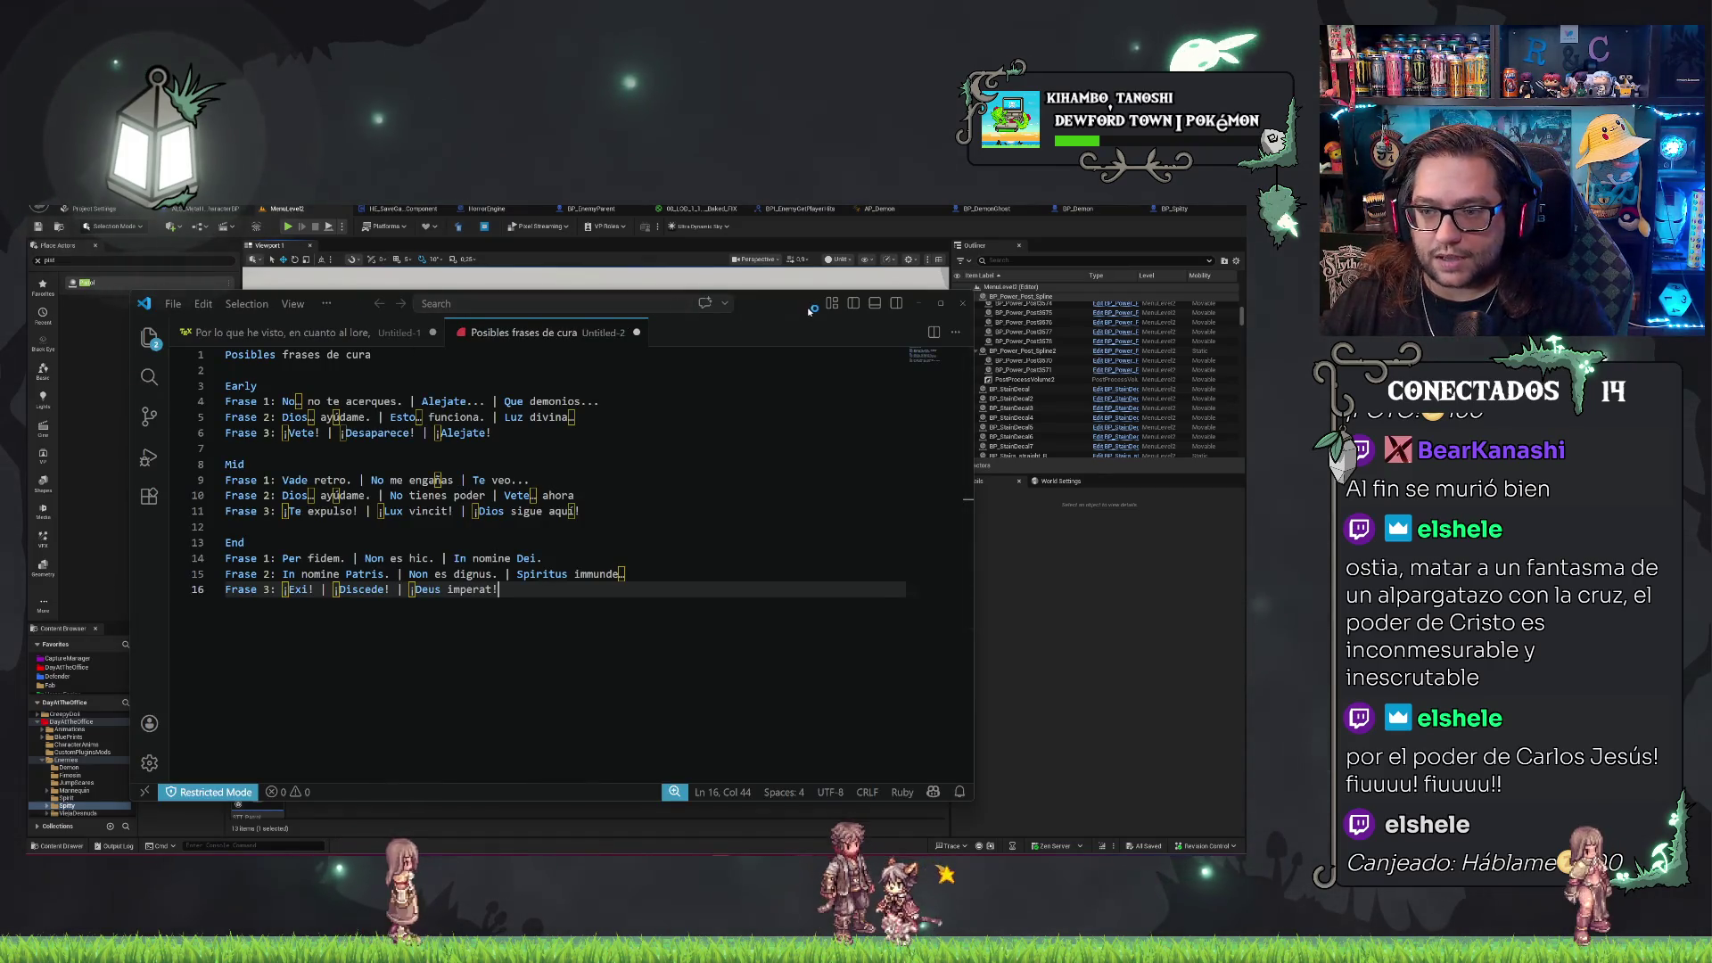
key(alt+Tab)
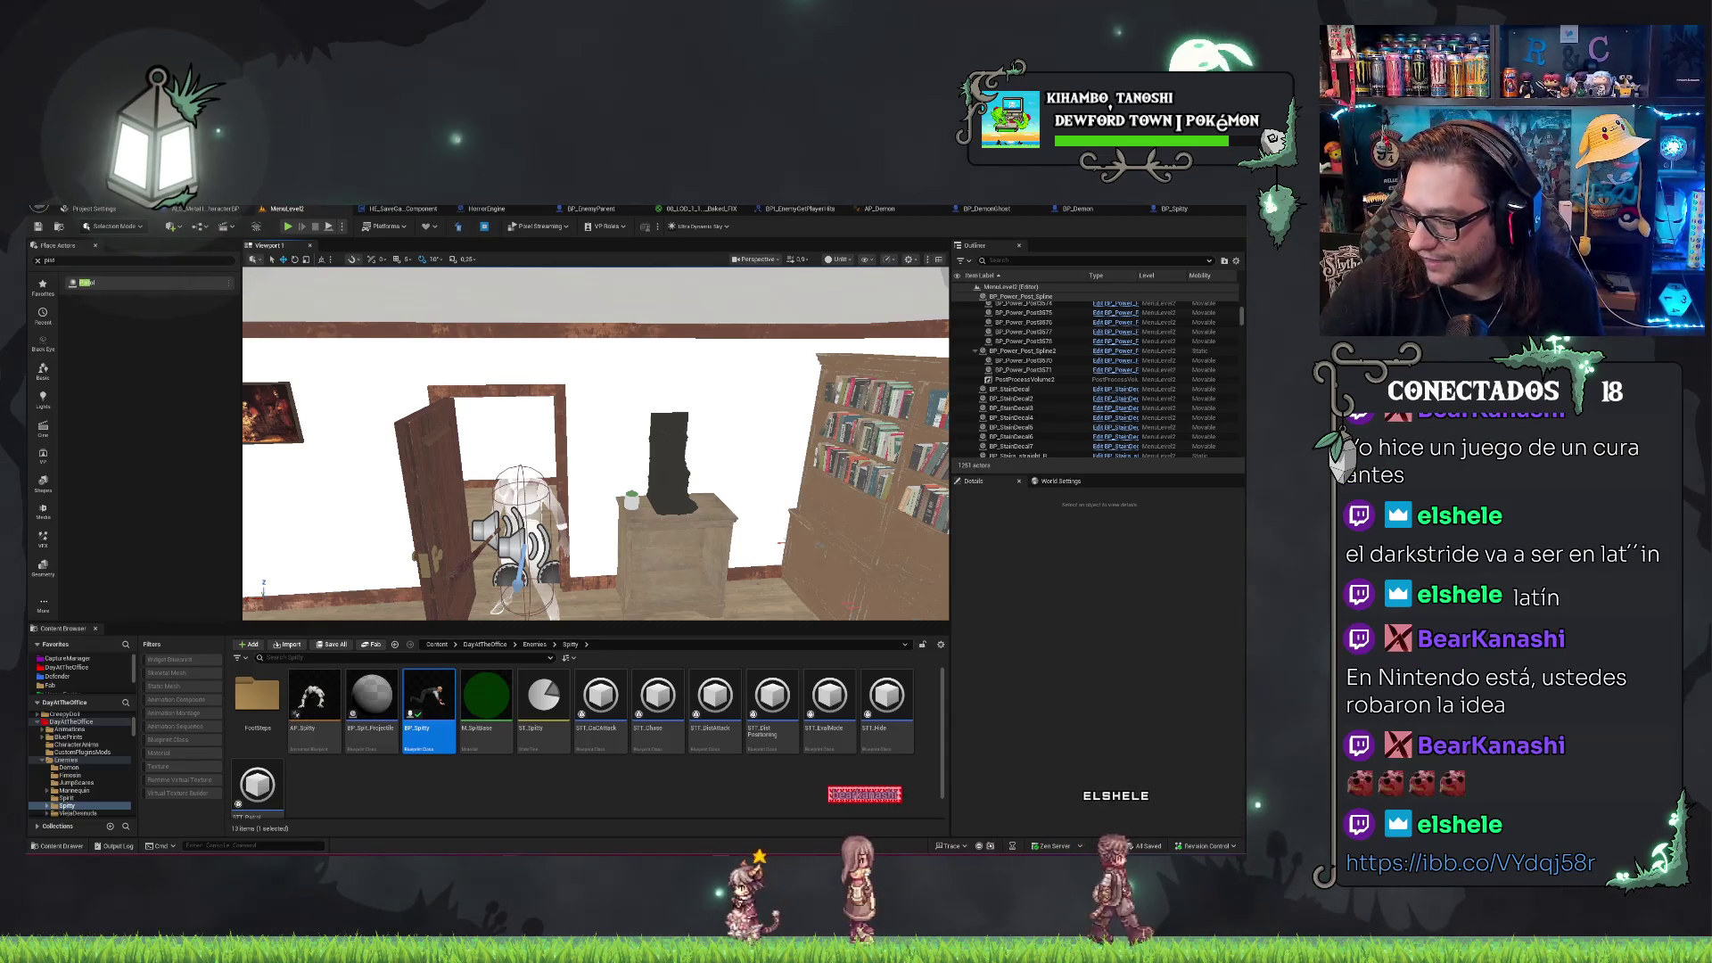
drag(1008, 361, 485, 274)
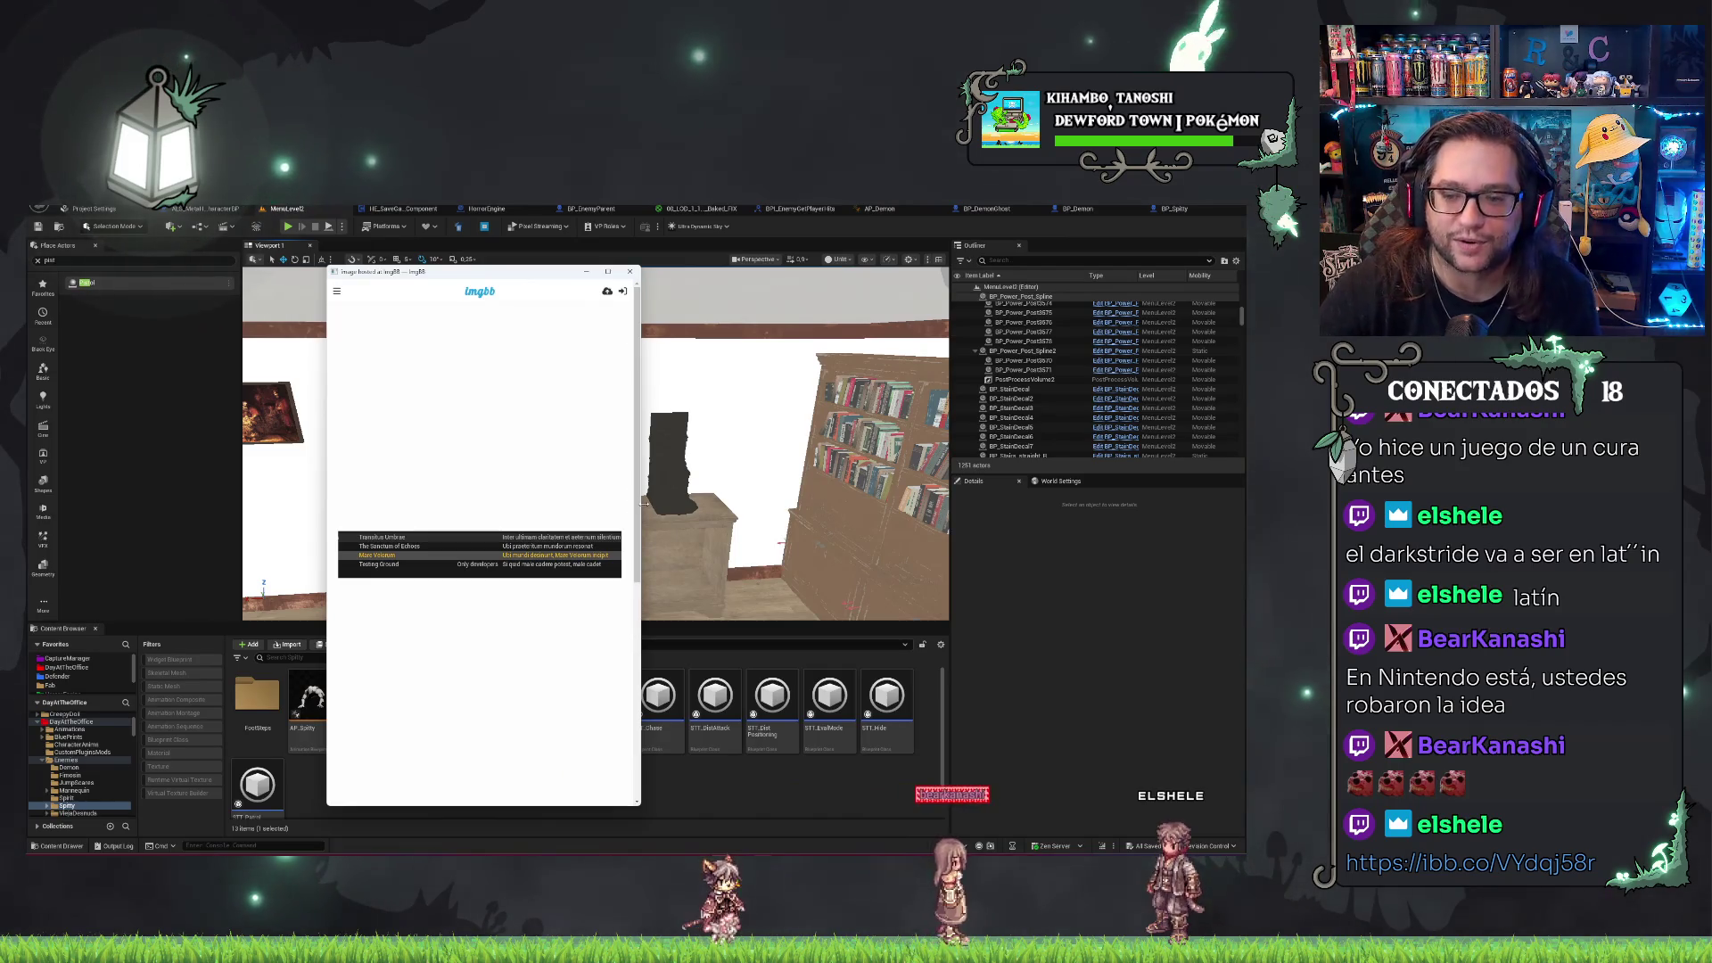
drag(634, 431, 963, 508)
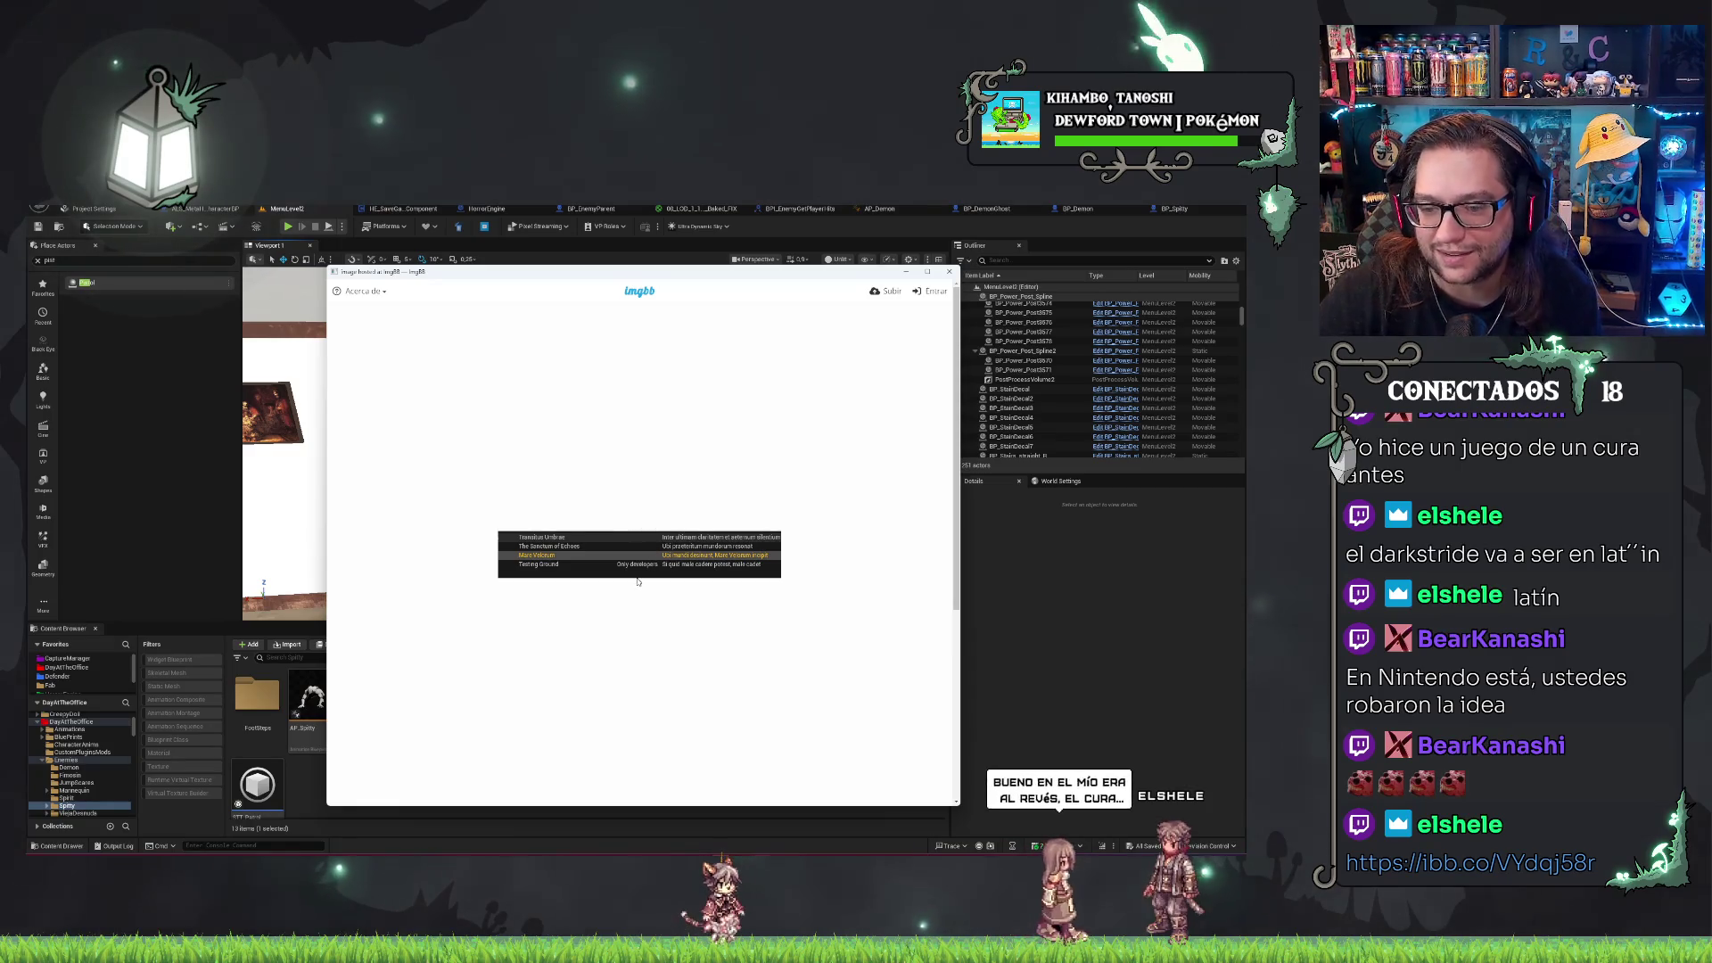
scroll(637, 570, down, 2)
scroll(624, 499, up, 2)
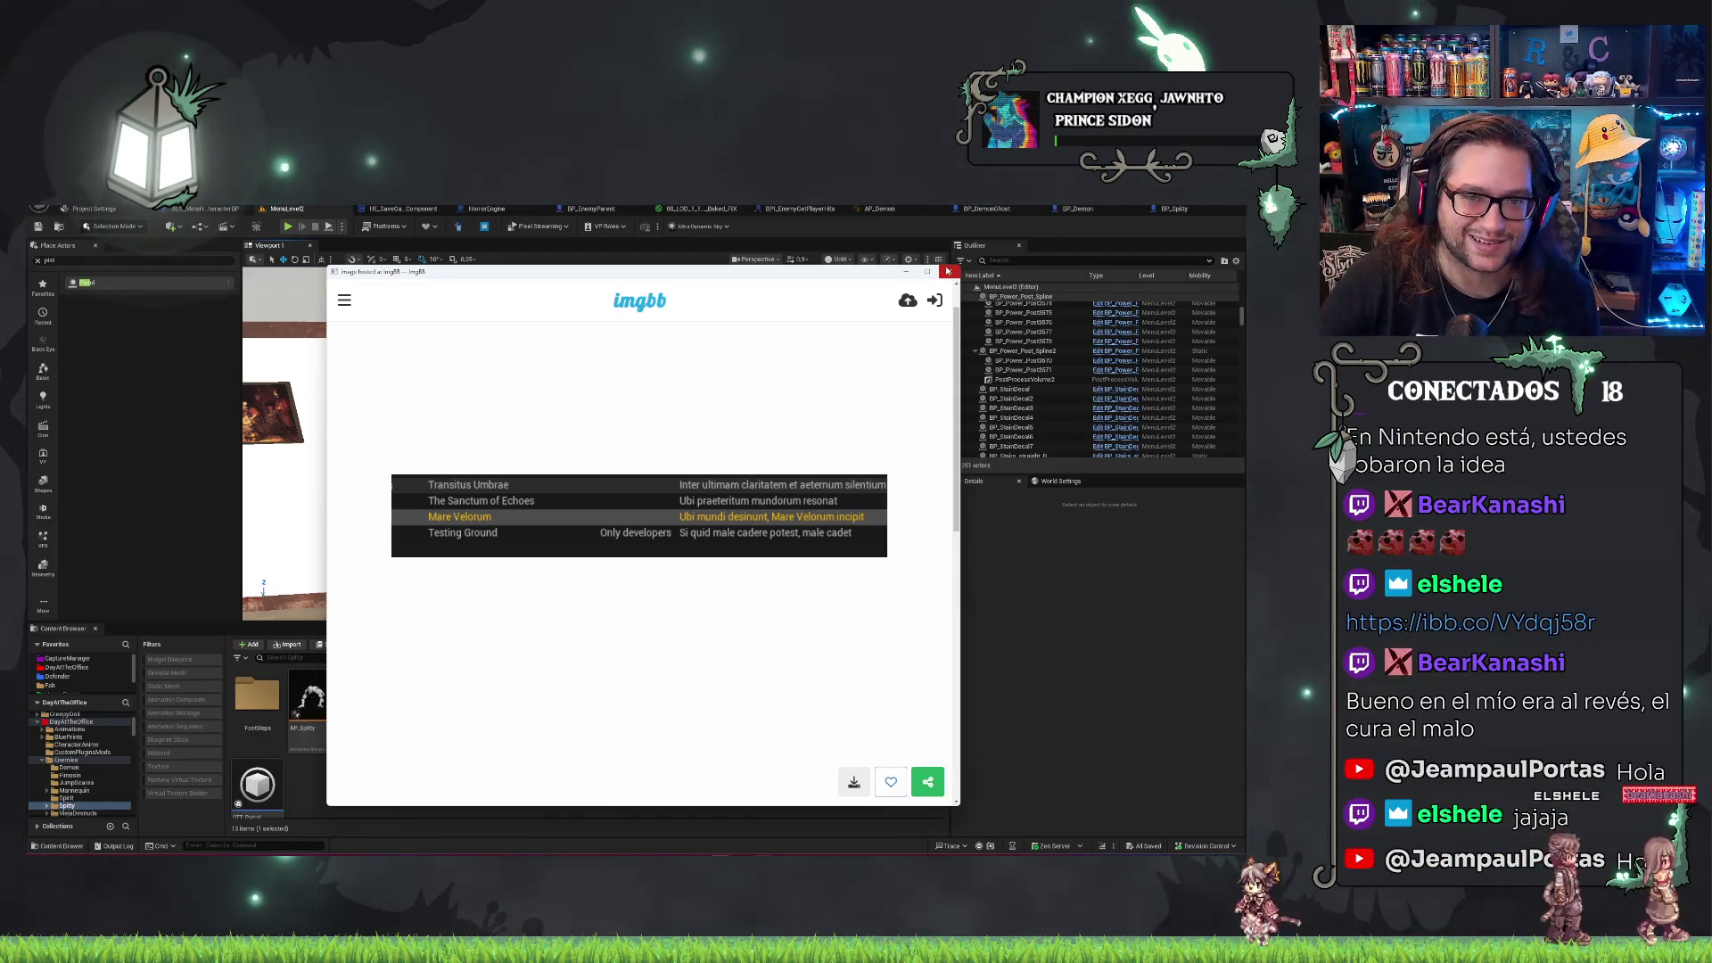
click(947, 272)
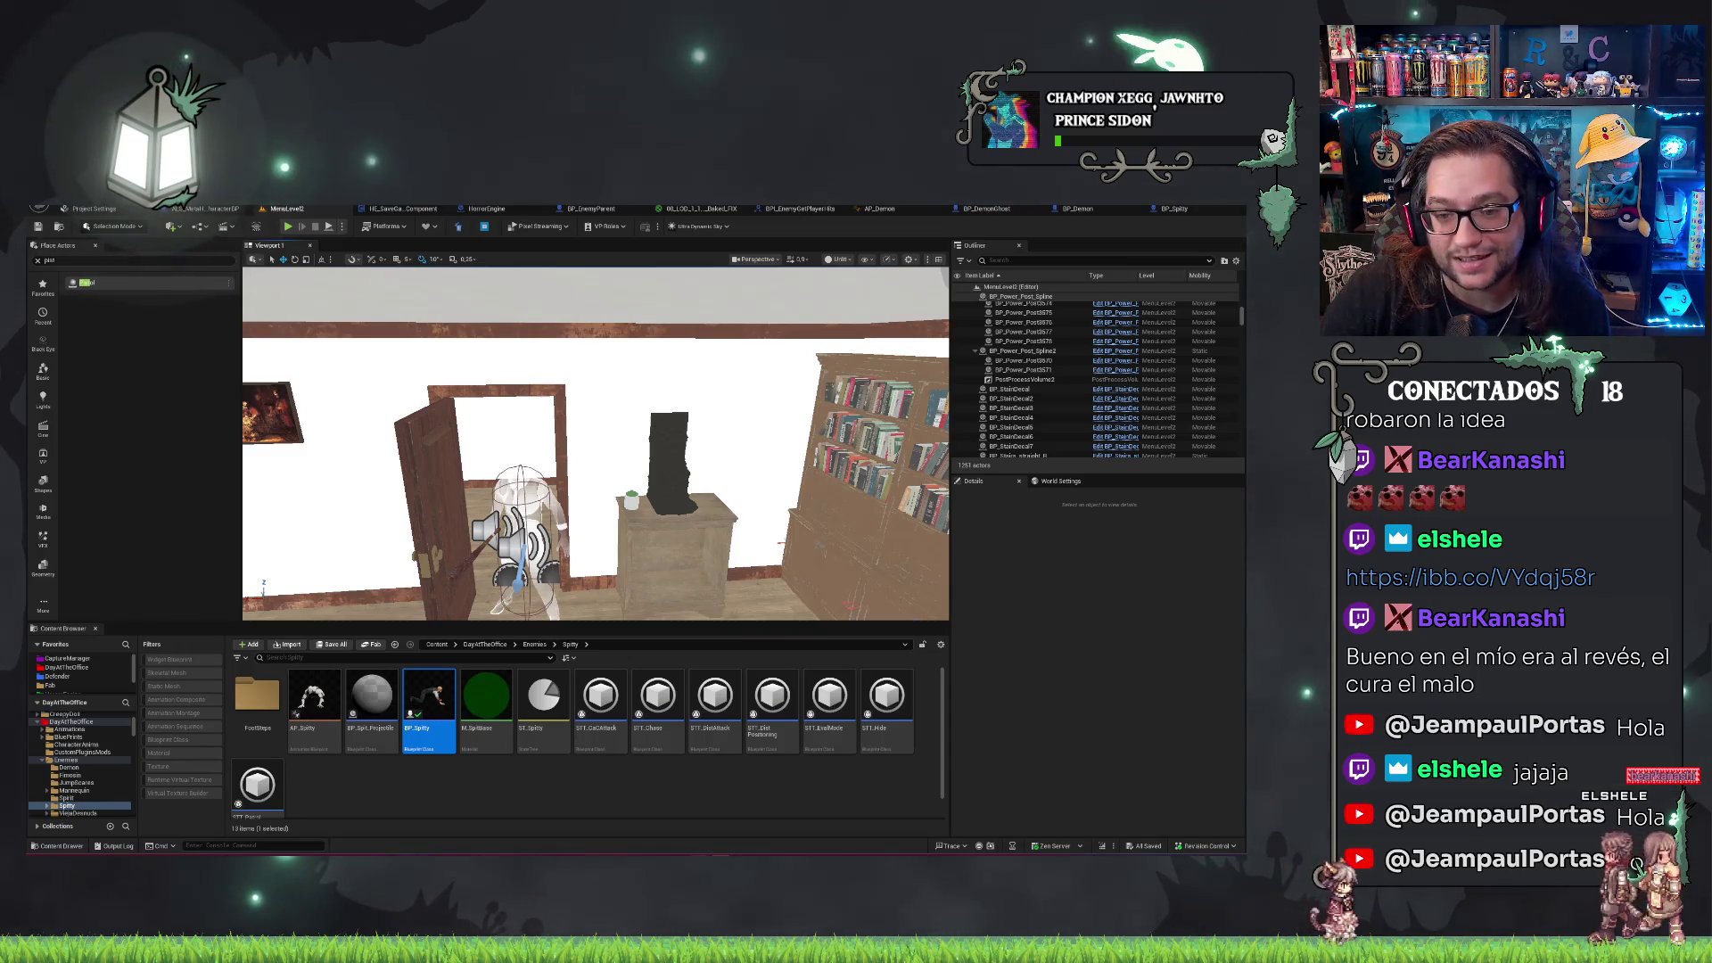
In the running play-test, pick up the crucifix from the table.
scroll(699, 418, down, 3)
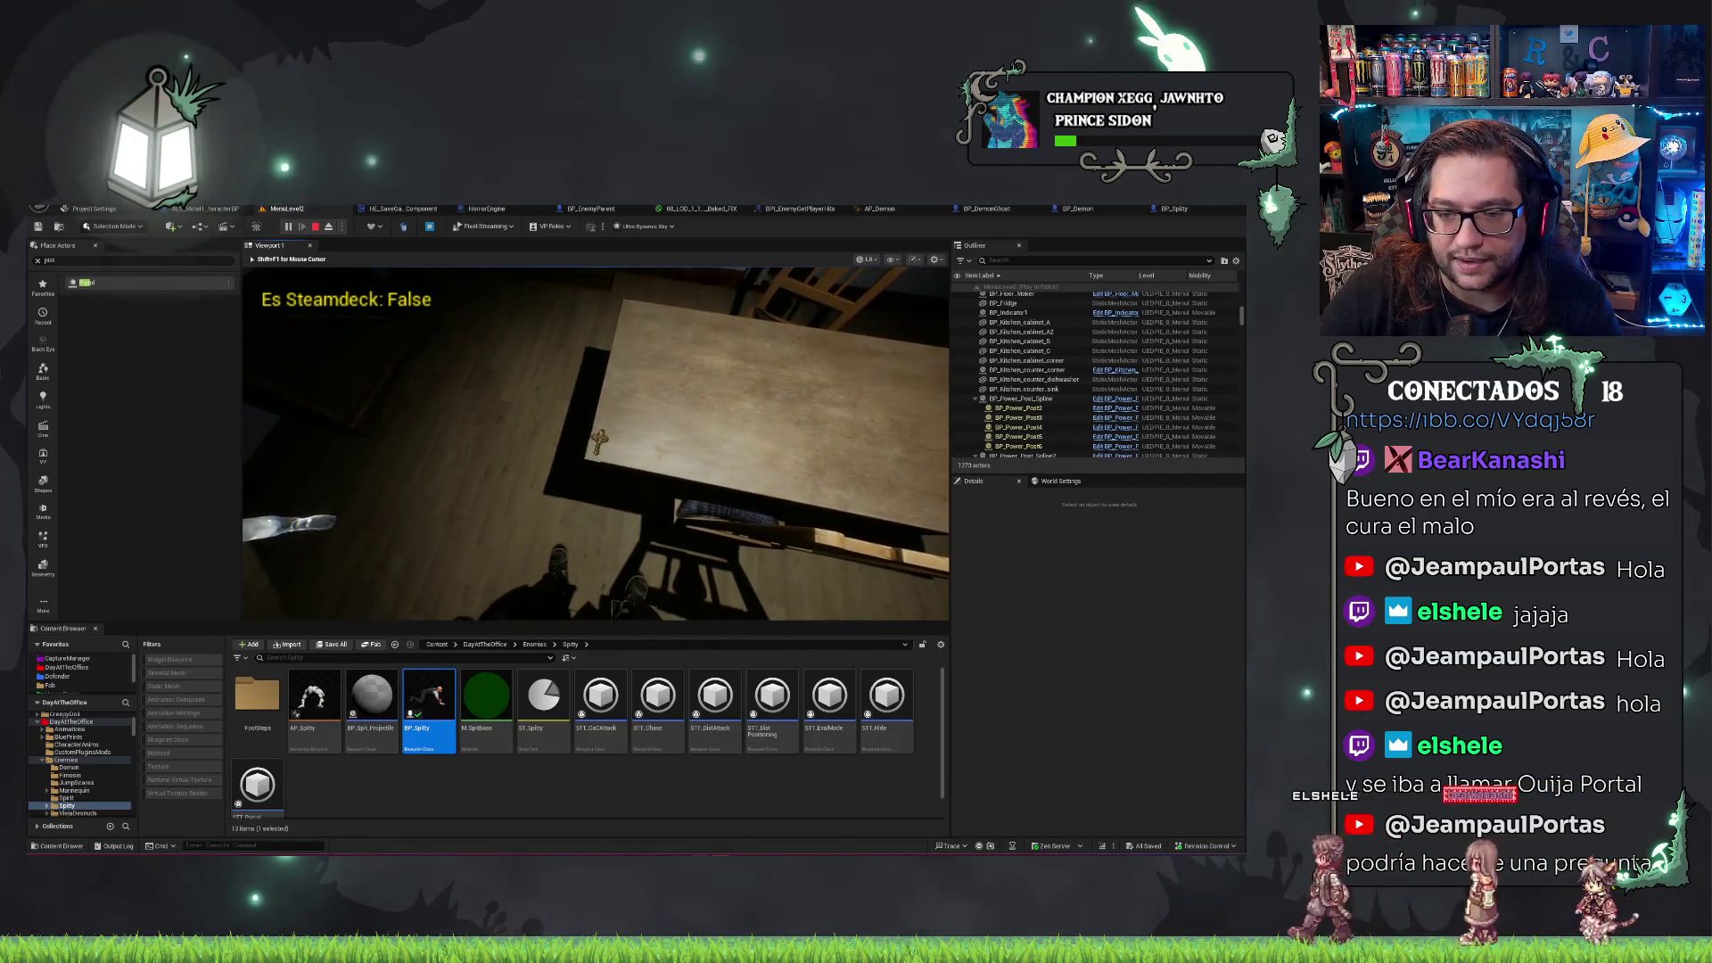
key(e)
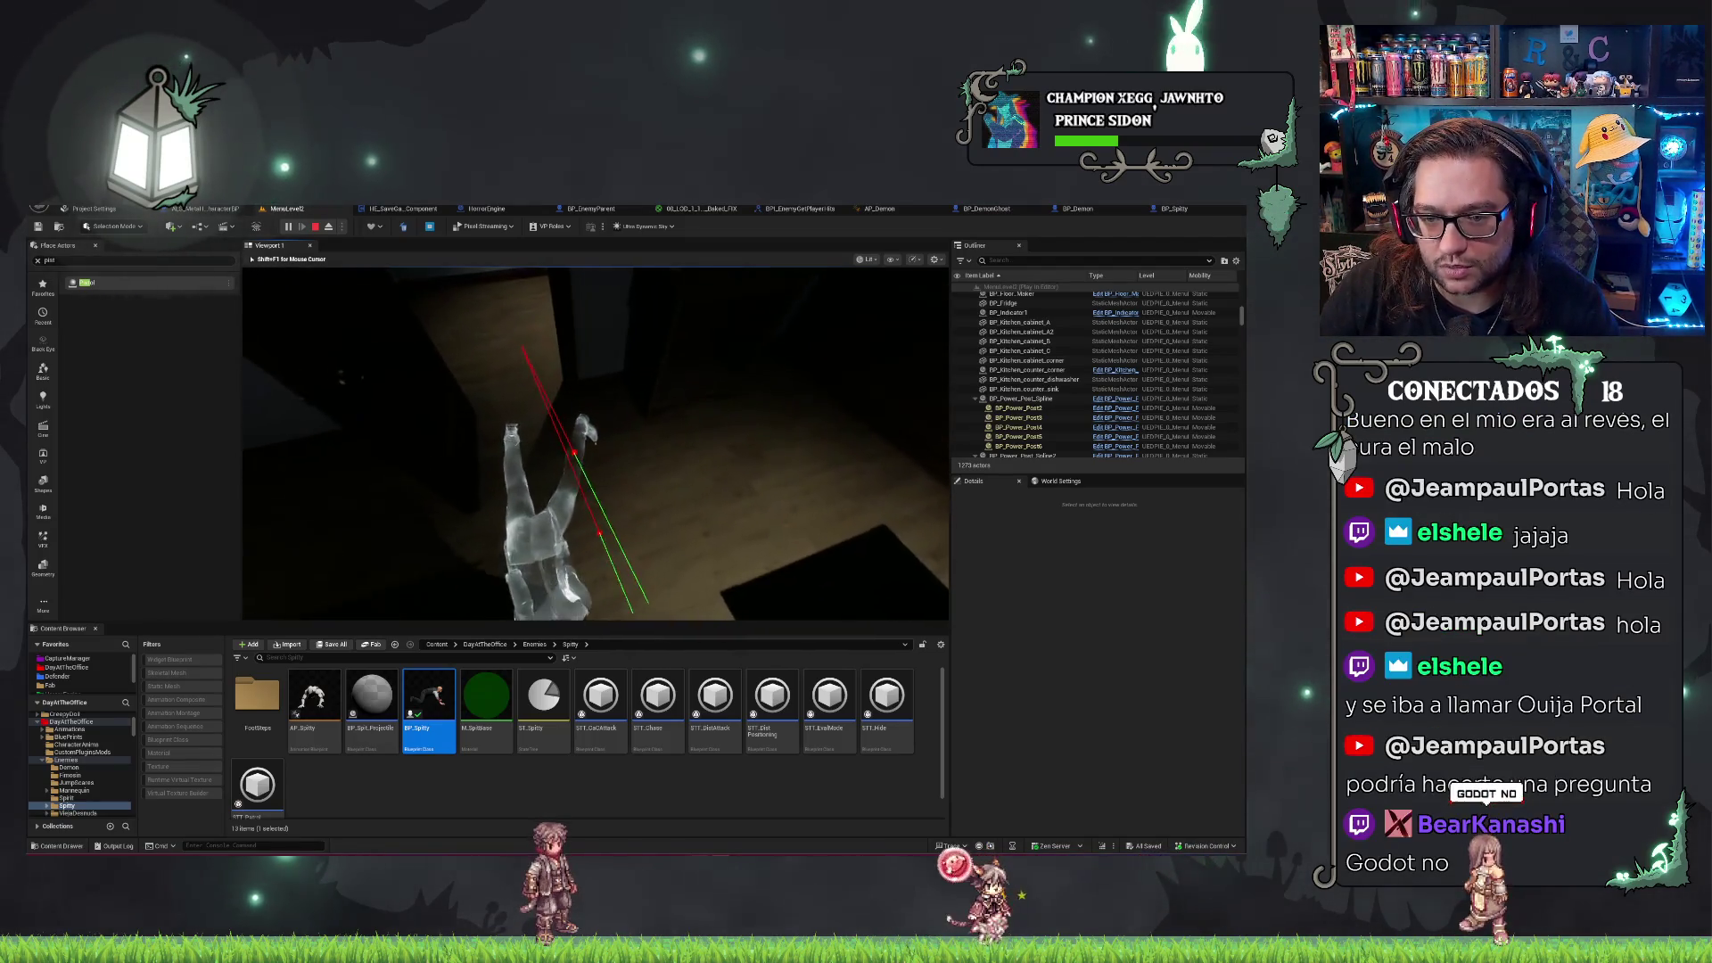
End the play session and select the BP_DemonGhost standing in the doorway.
key(Escape)
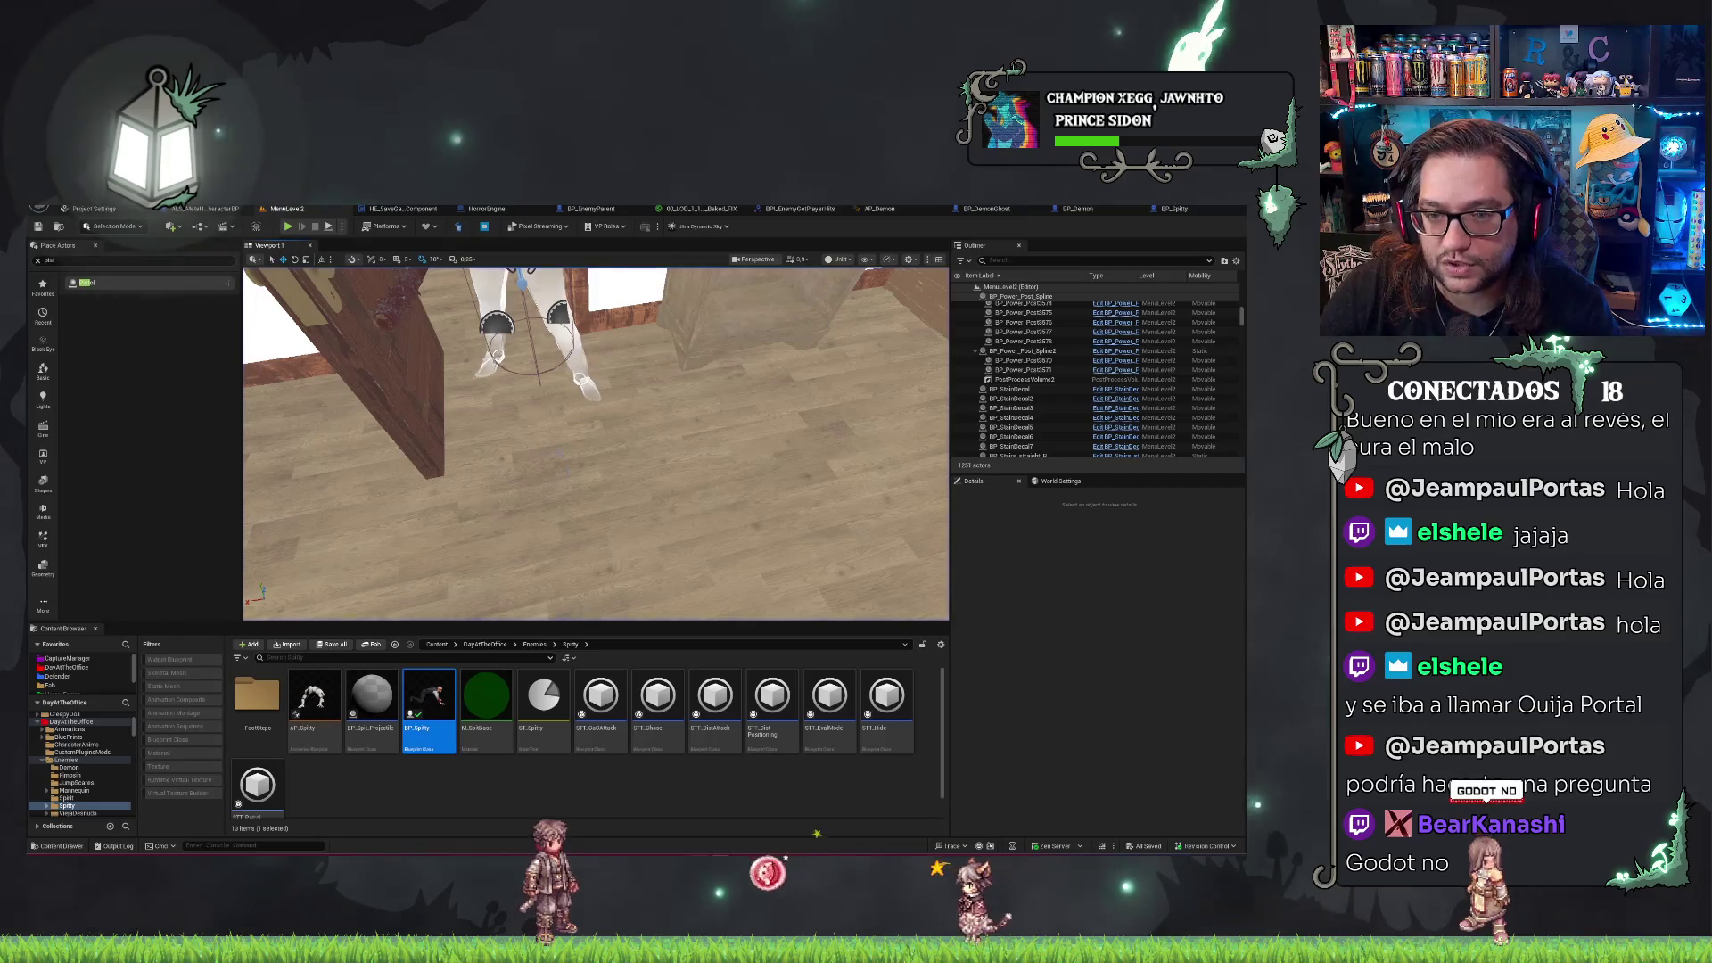
click(633, 446)
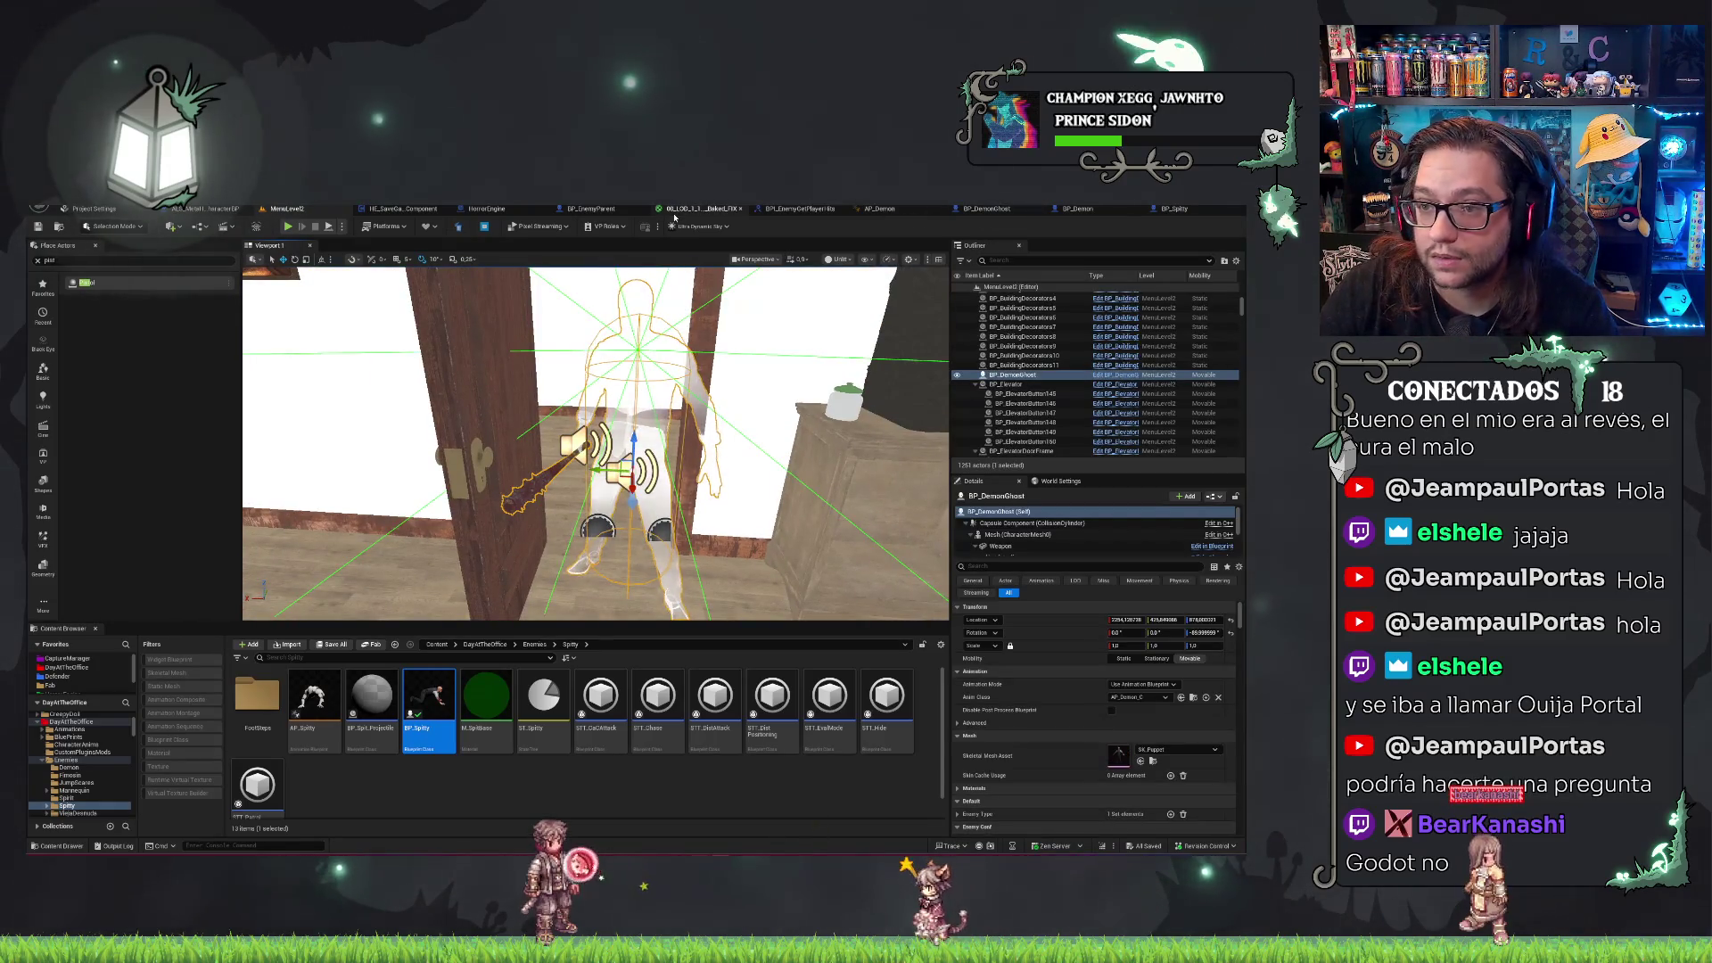
Search BP_EnemyParent's graph for 'trace' nodes with Find Results.
click(613, 212)
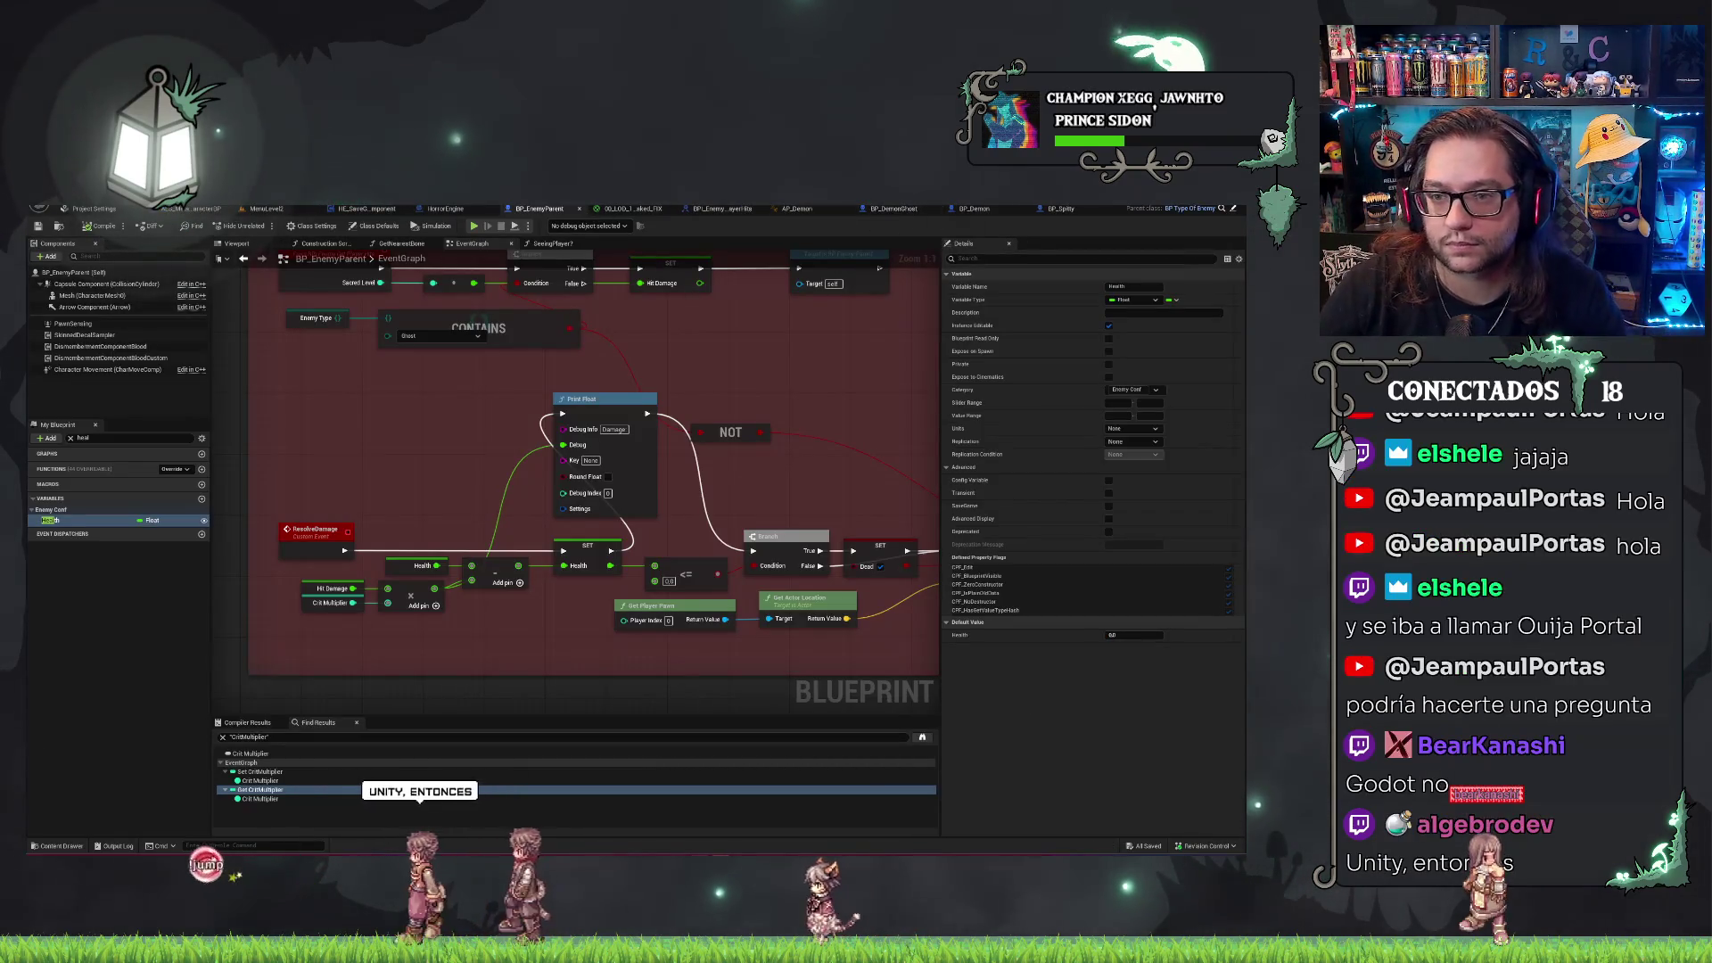
click(973, 207)
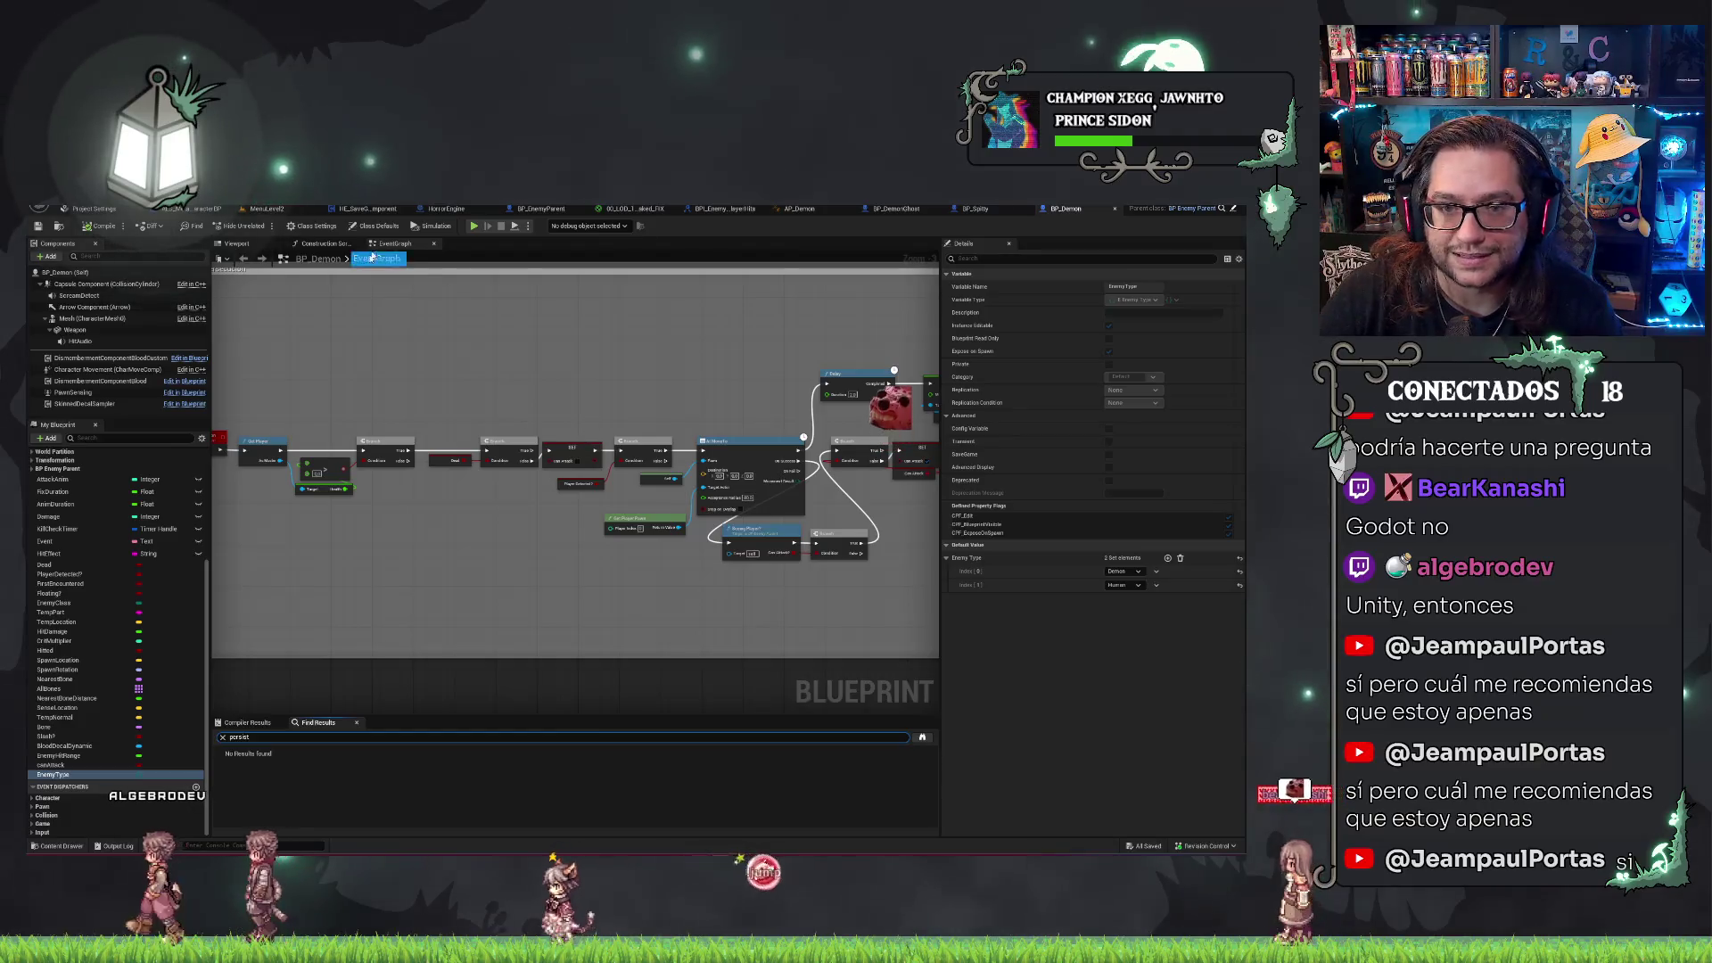
click(395, 243)
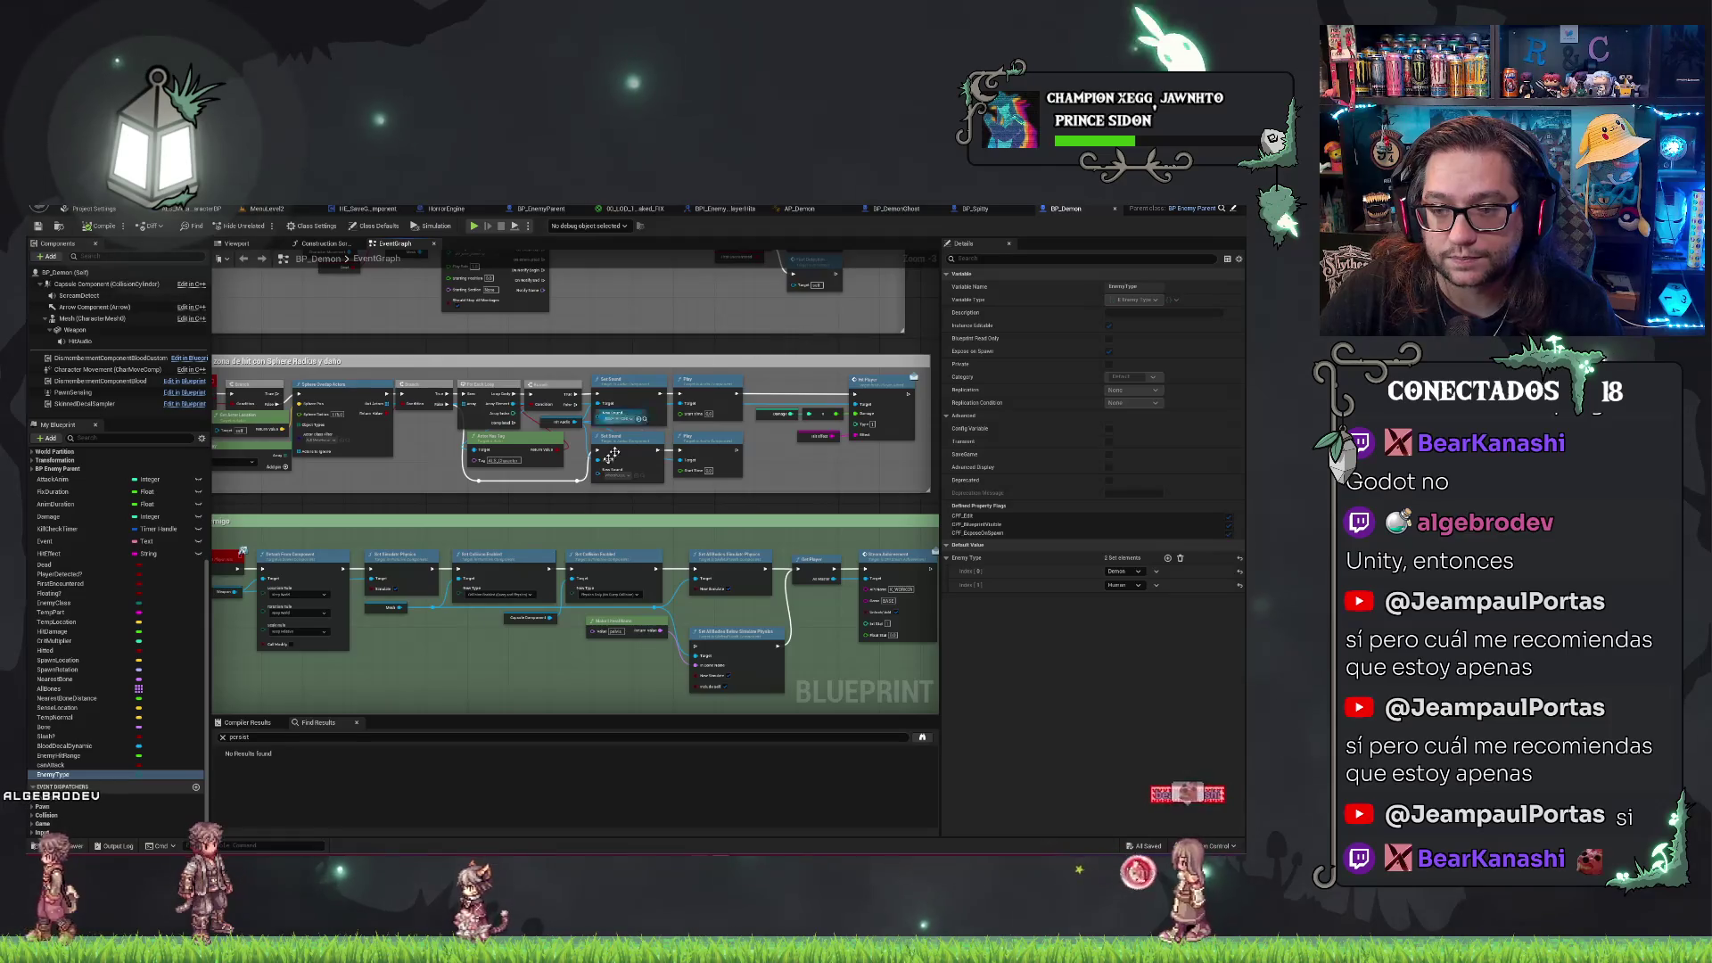
key(ctrl+f)
text(trac)
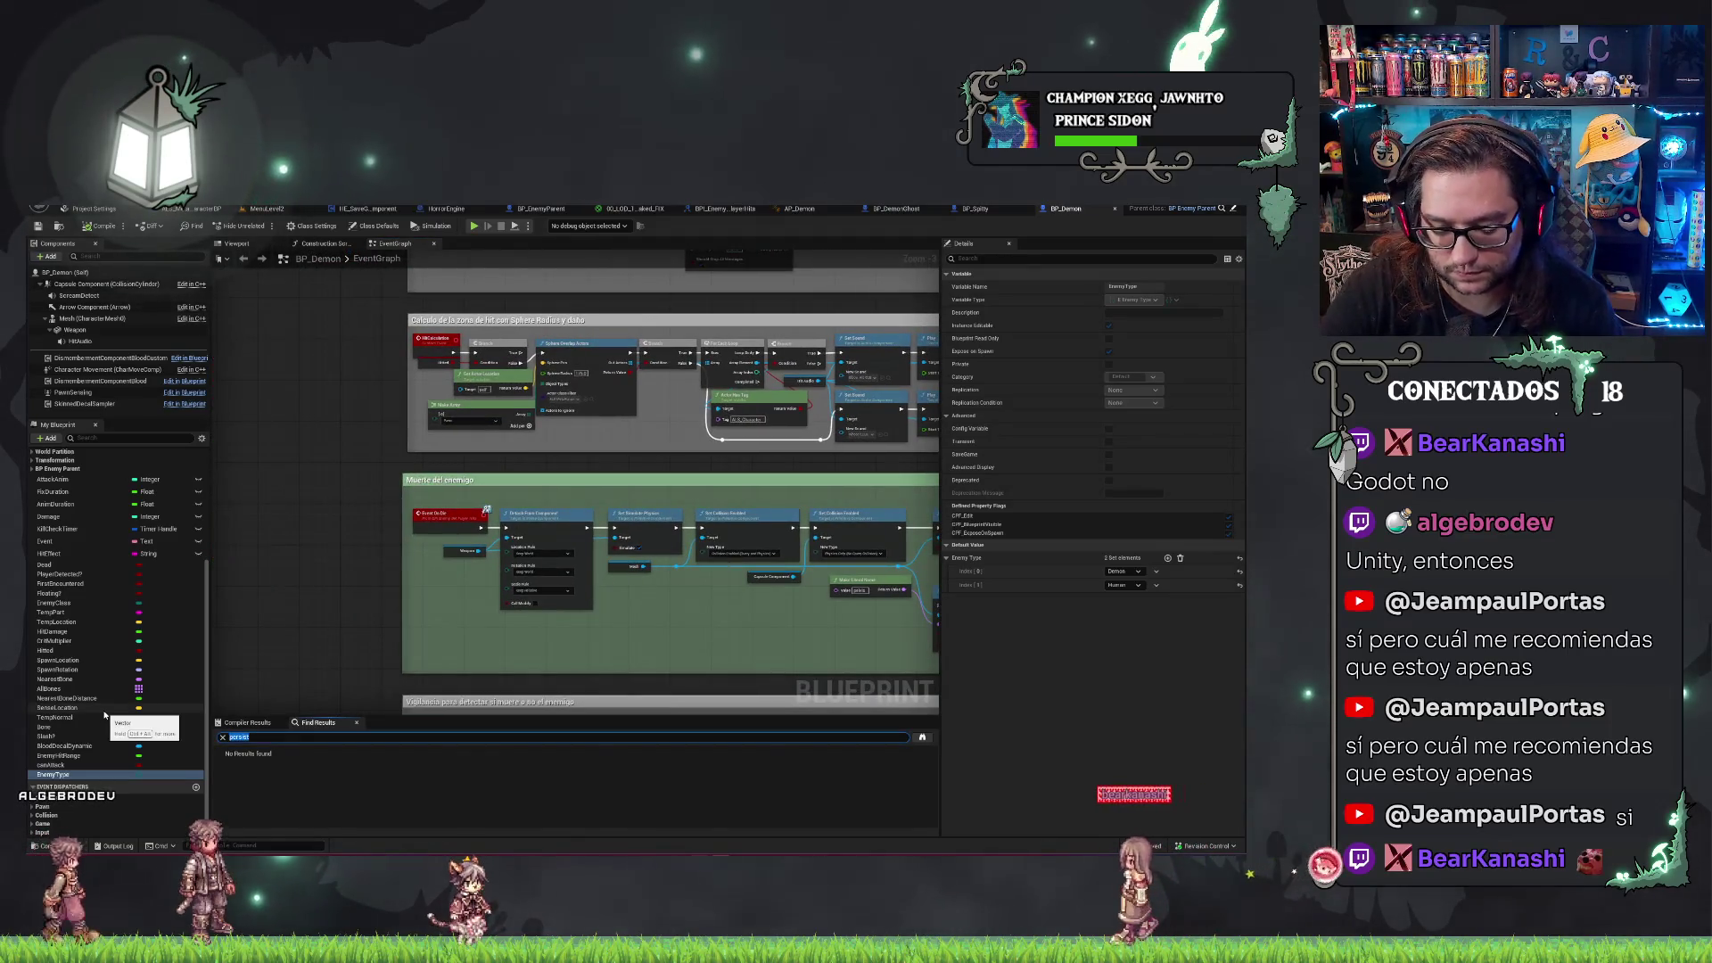
text(e)
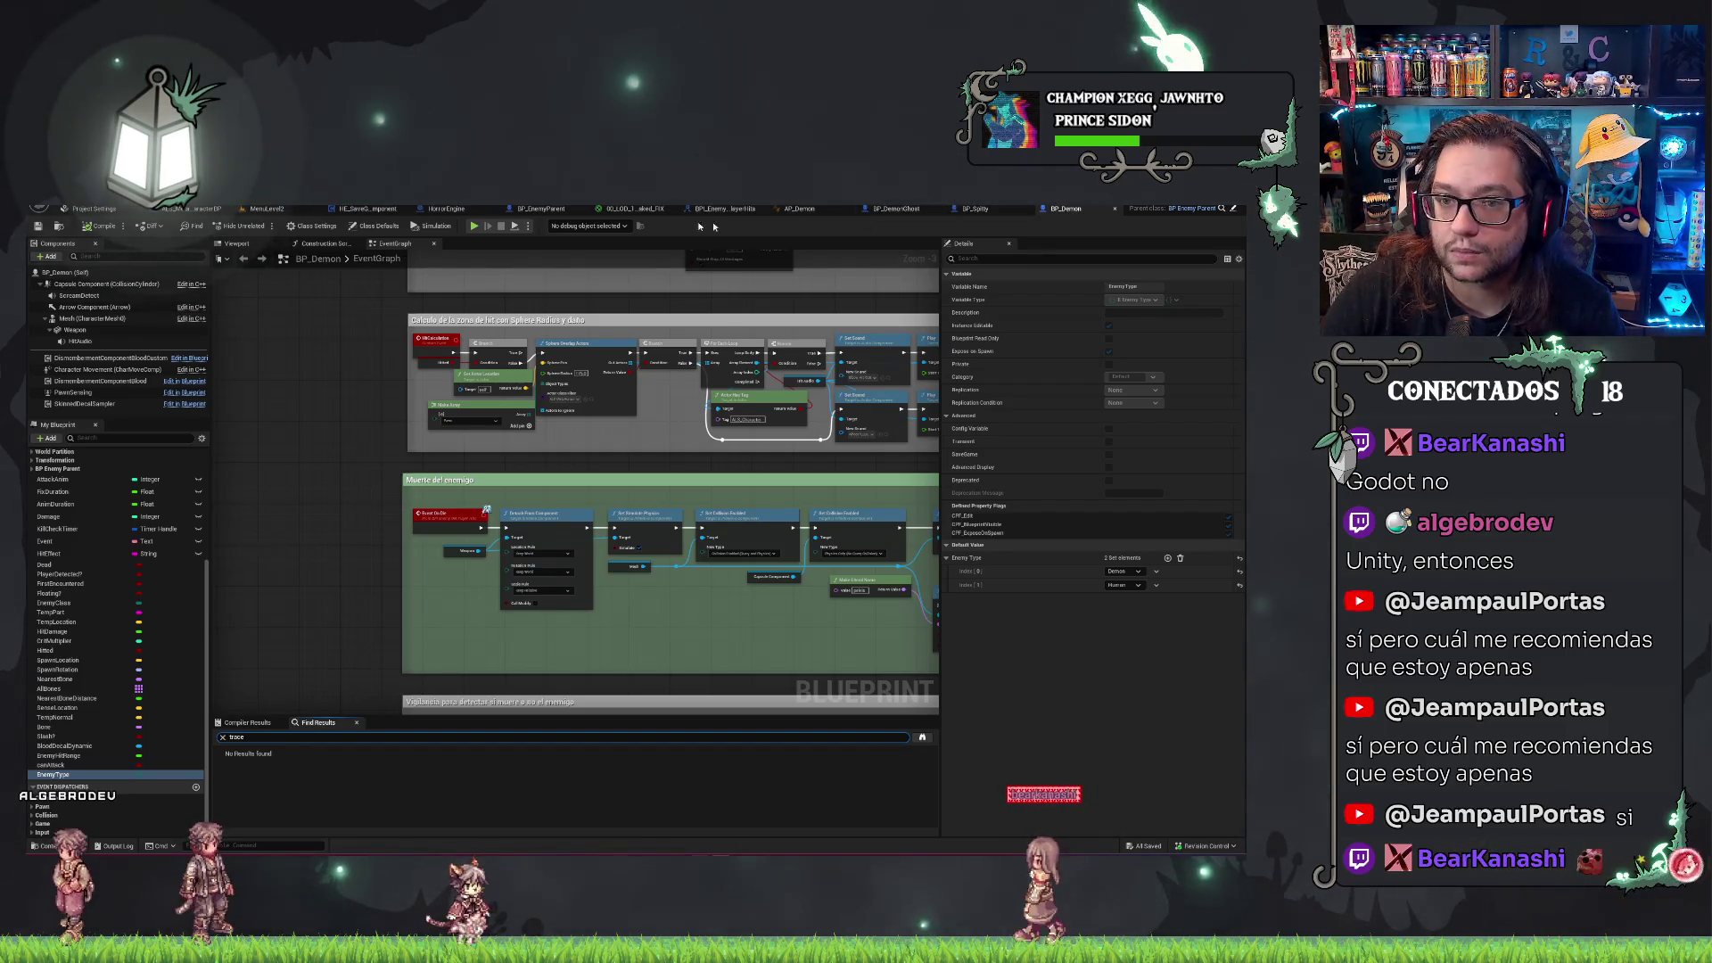
click(537, 208)
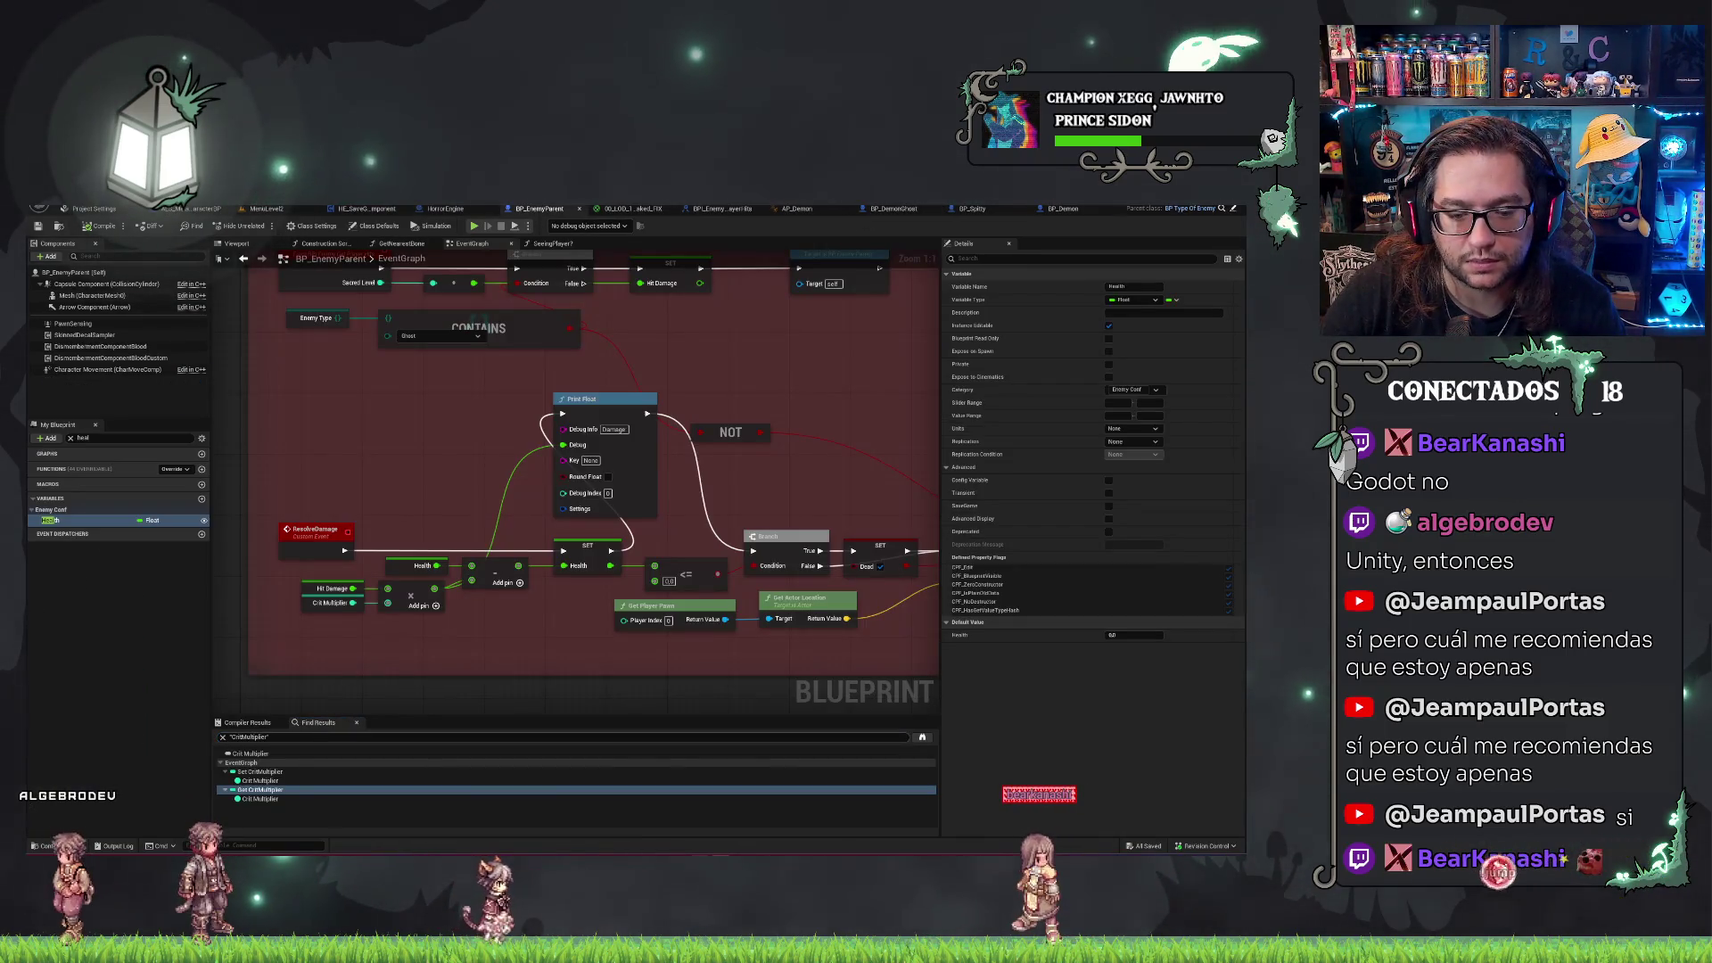
text(trace)
key(Return)
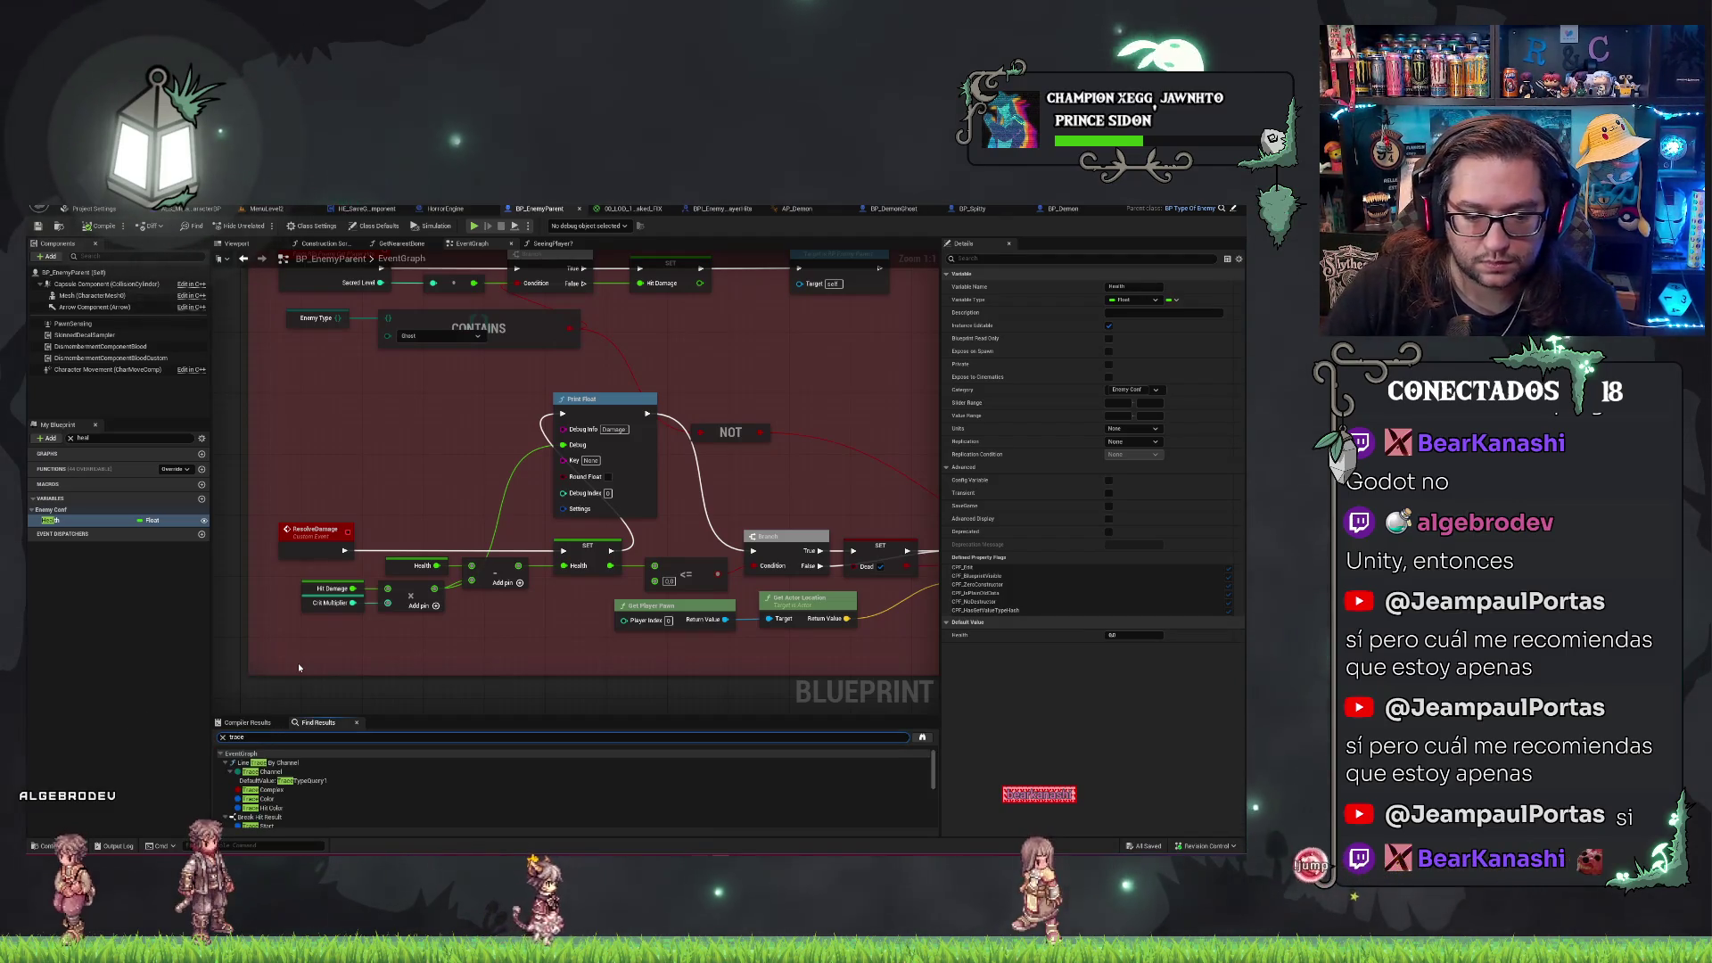
Set Draw Debug Type to None on SeeingPlayer?'s Line Trace By Channel, then save everything.
double_click(261, 764)
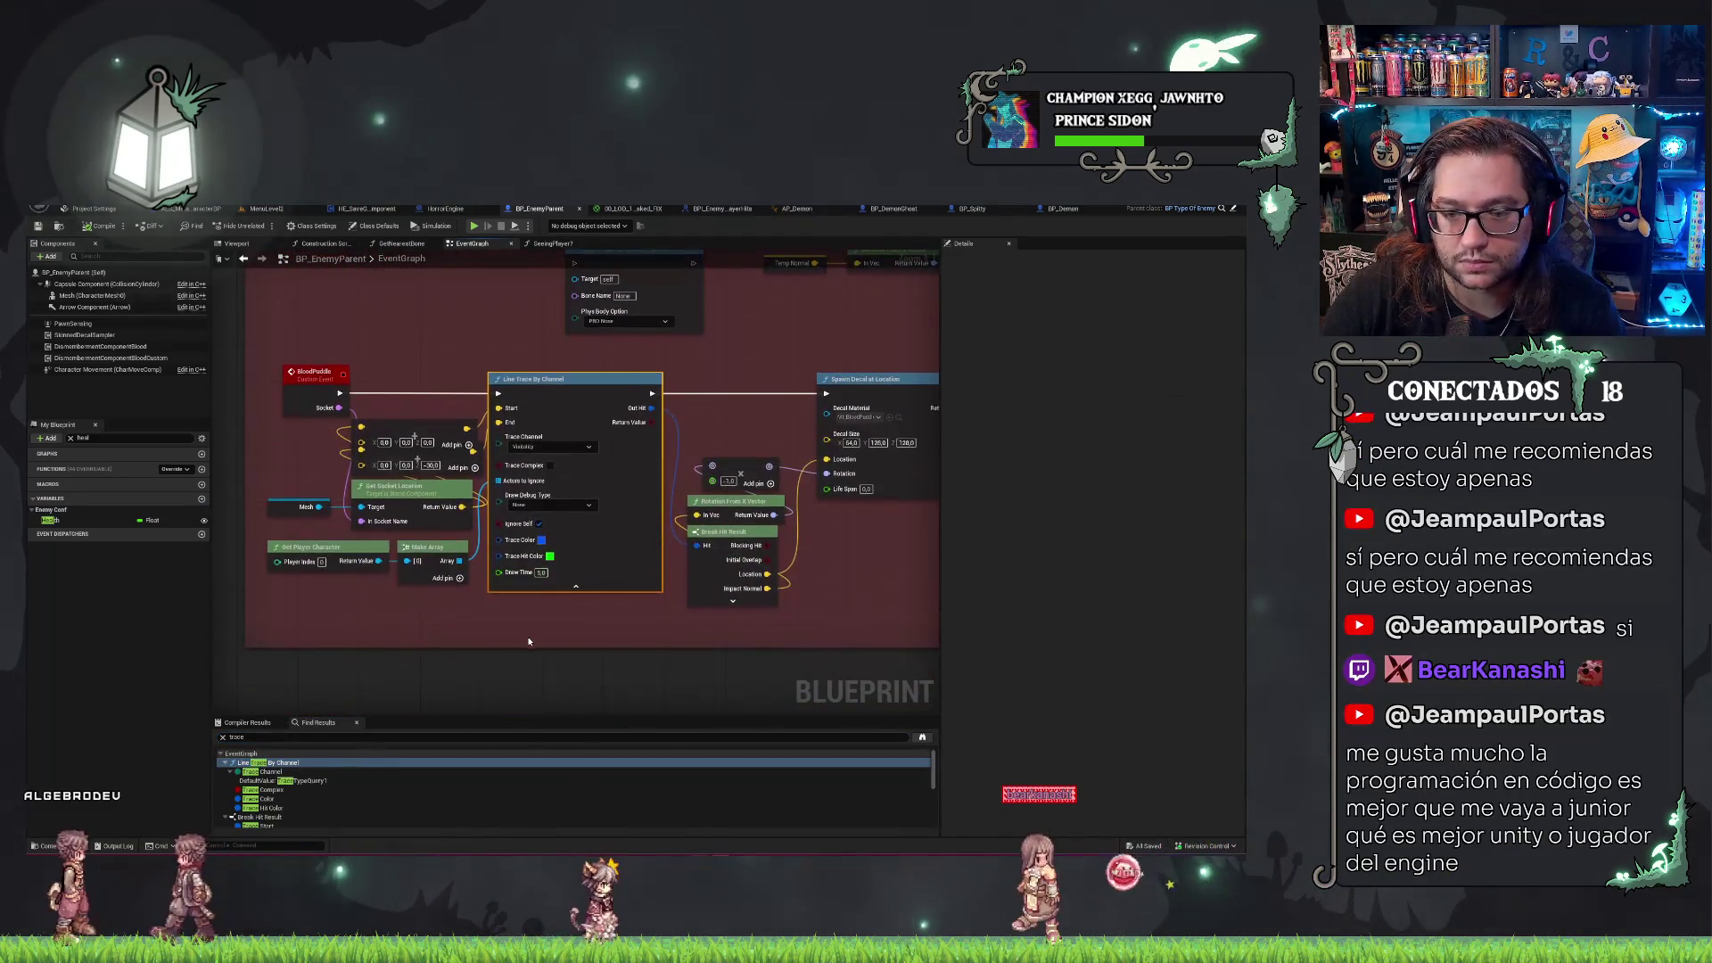
scroll(317, 786, down, 3)
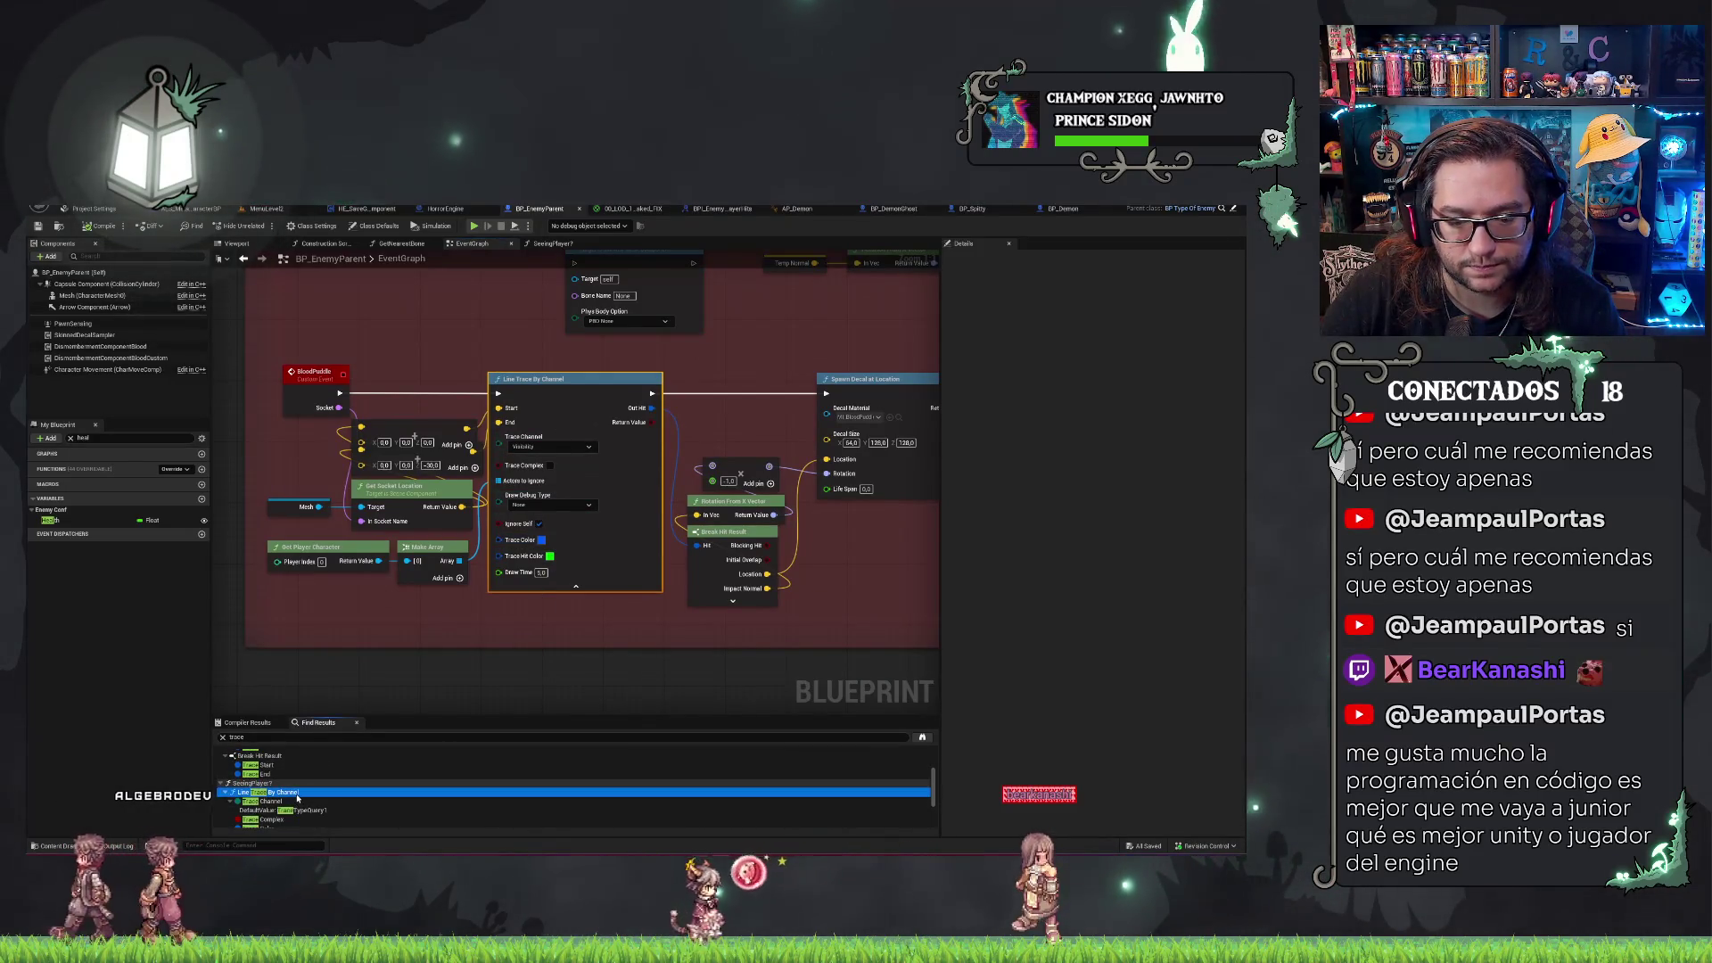
double_click(317, 792)
click(526, 529)
click(526, 542)
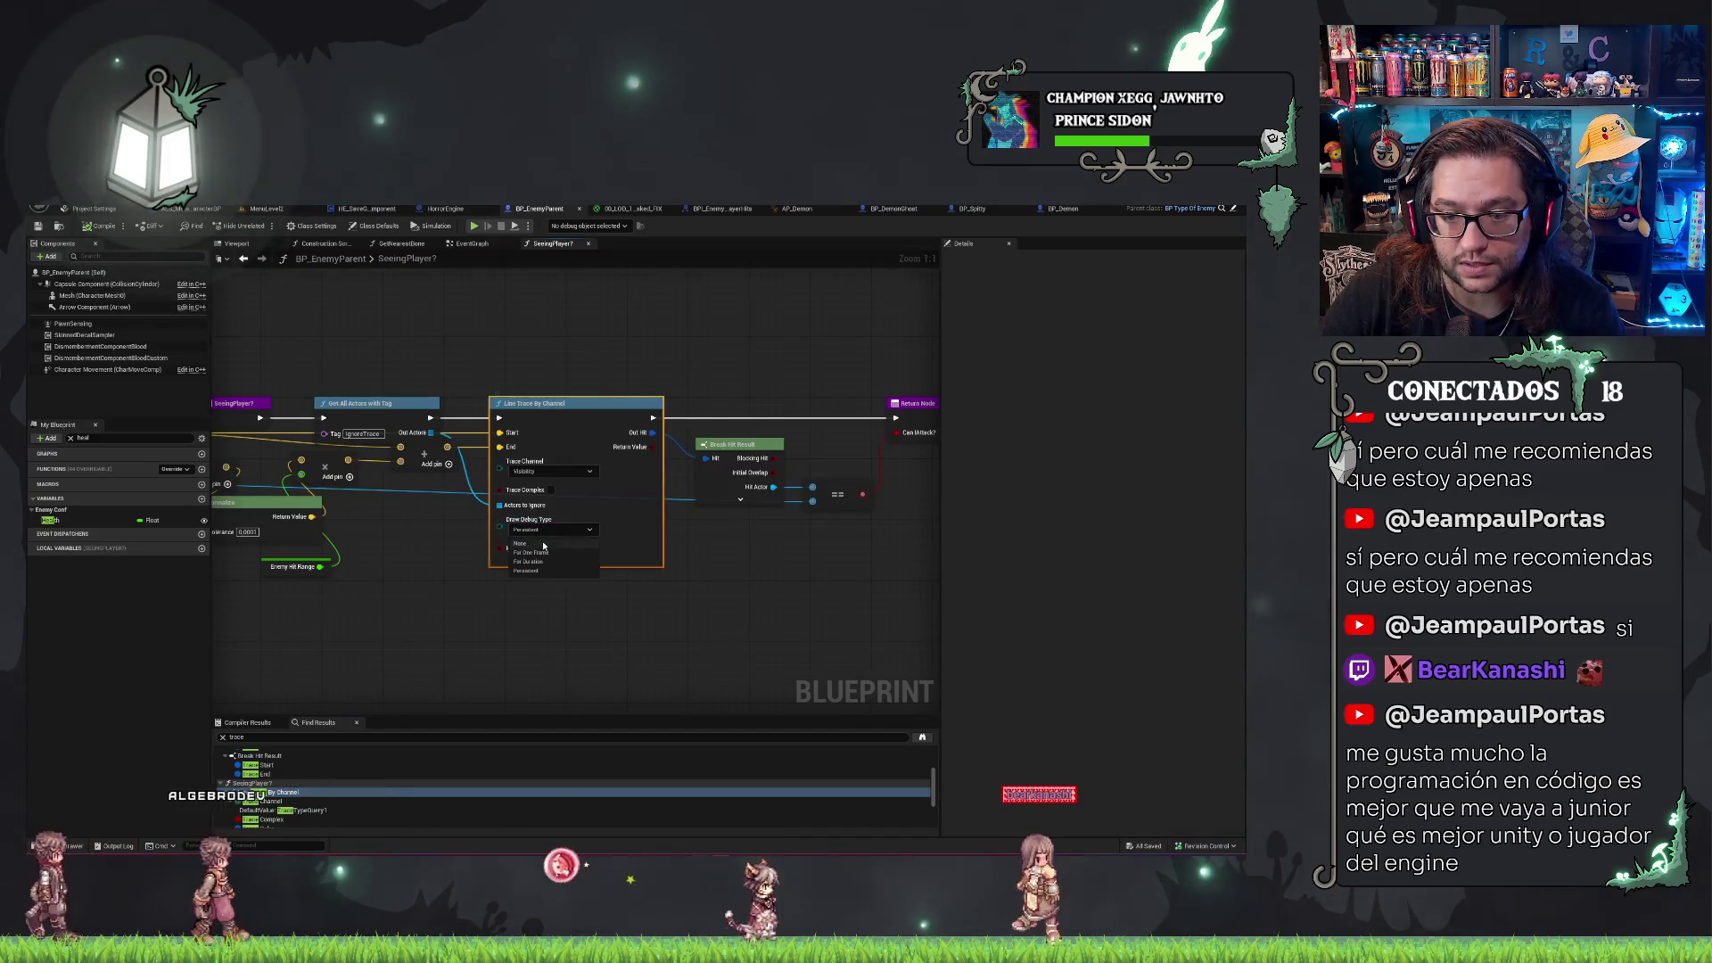
click(511, 661)
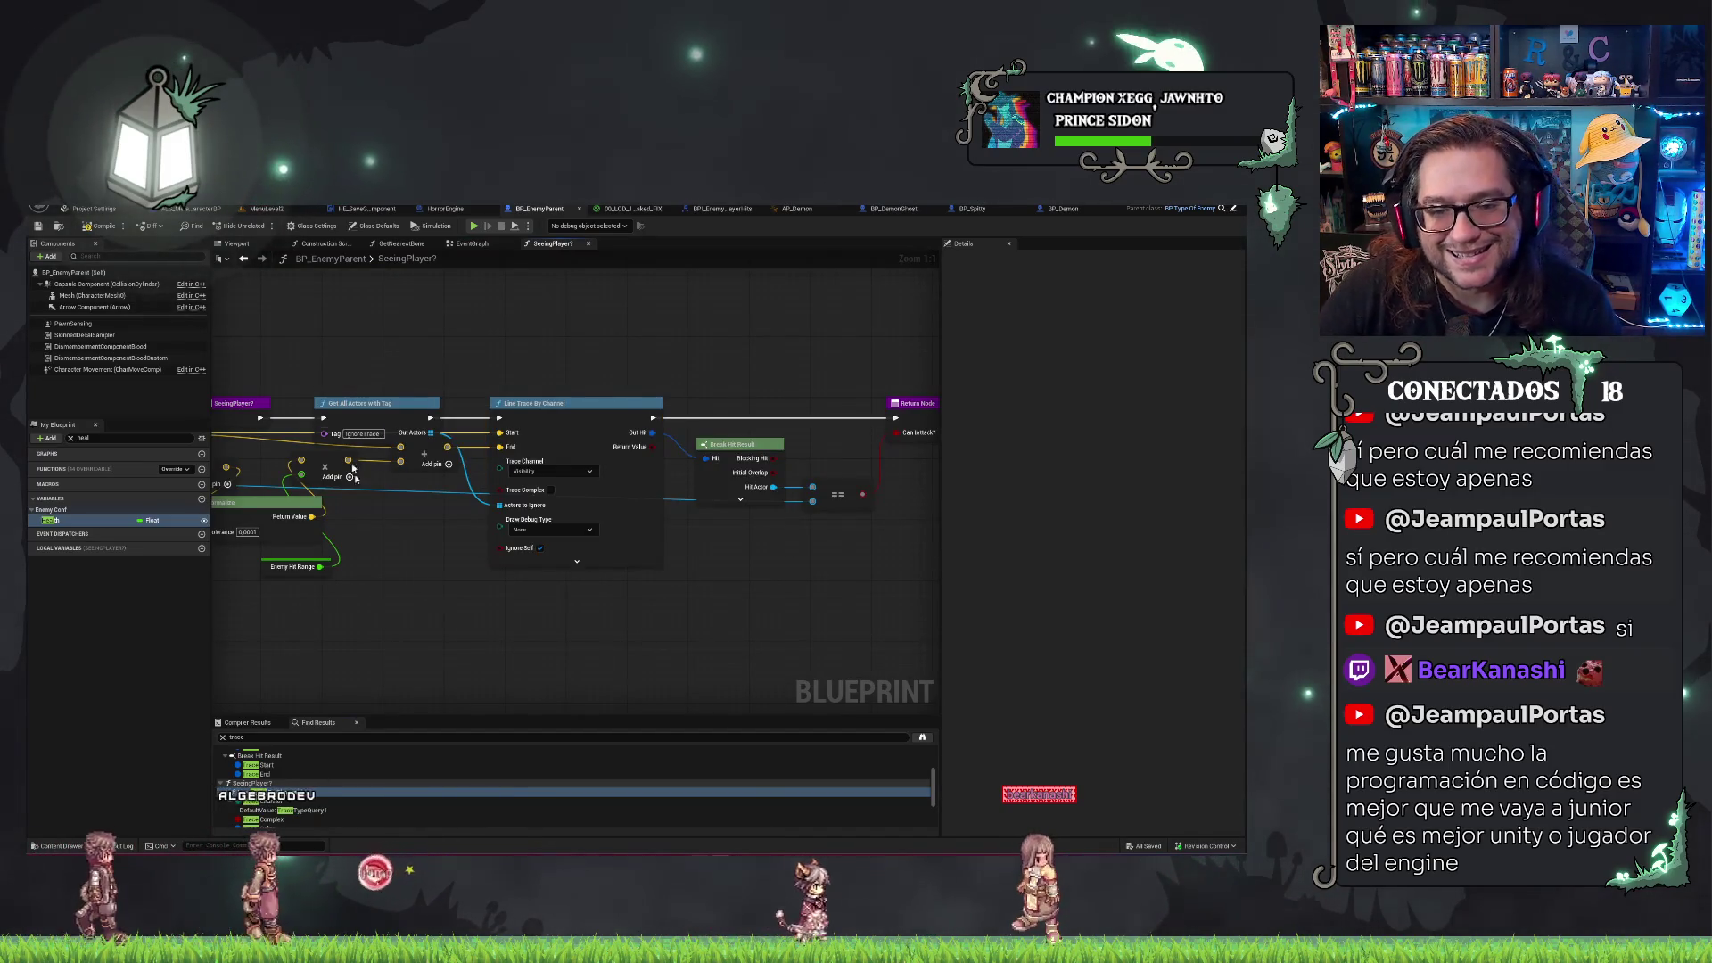
click(40, 227)
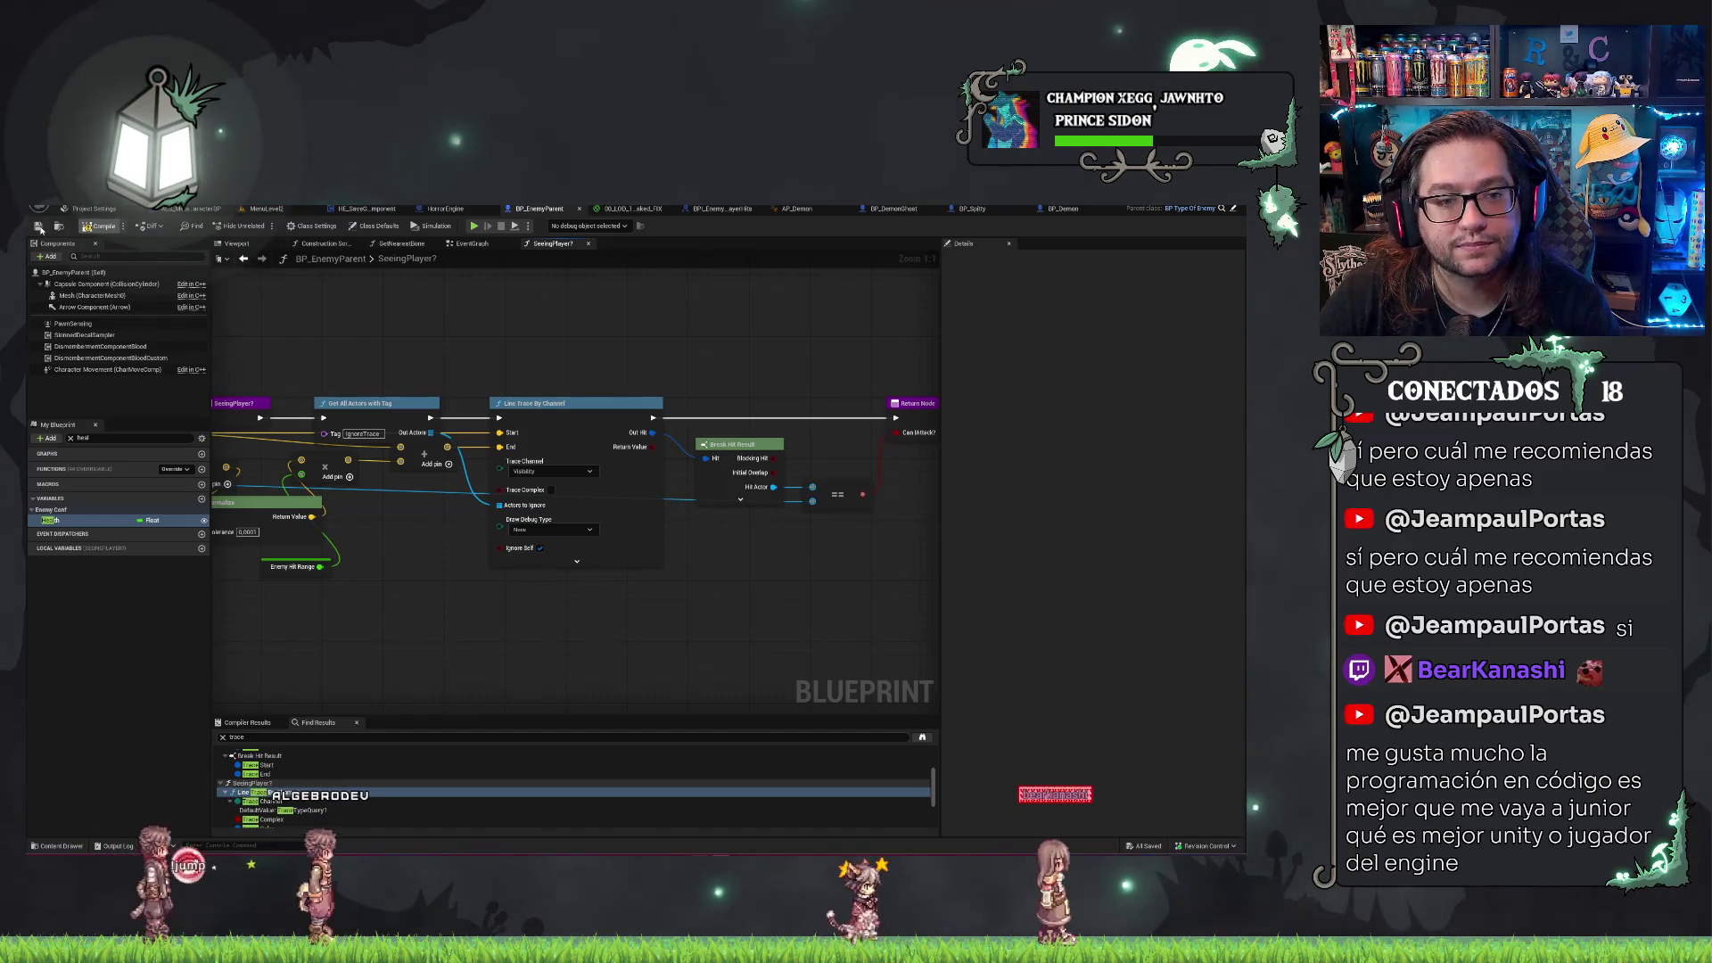
key(ctrl+shift+s)
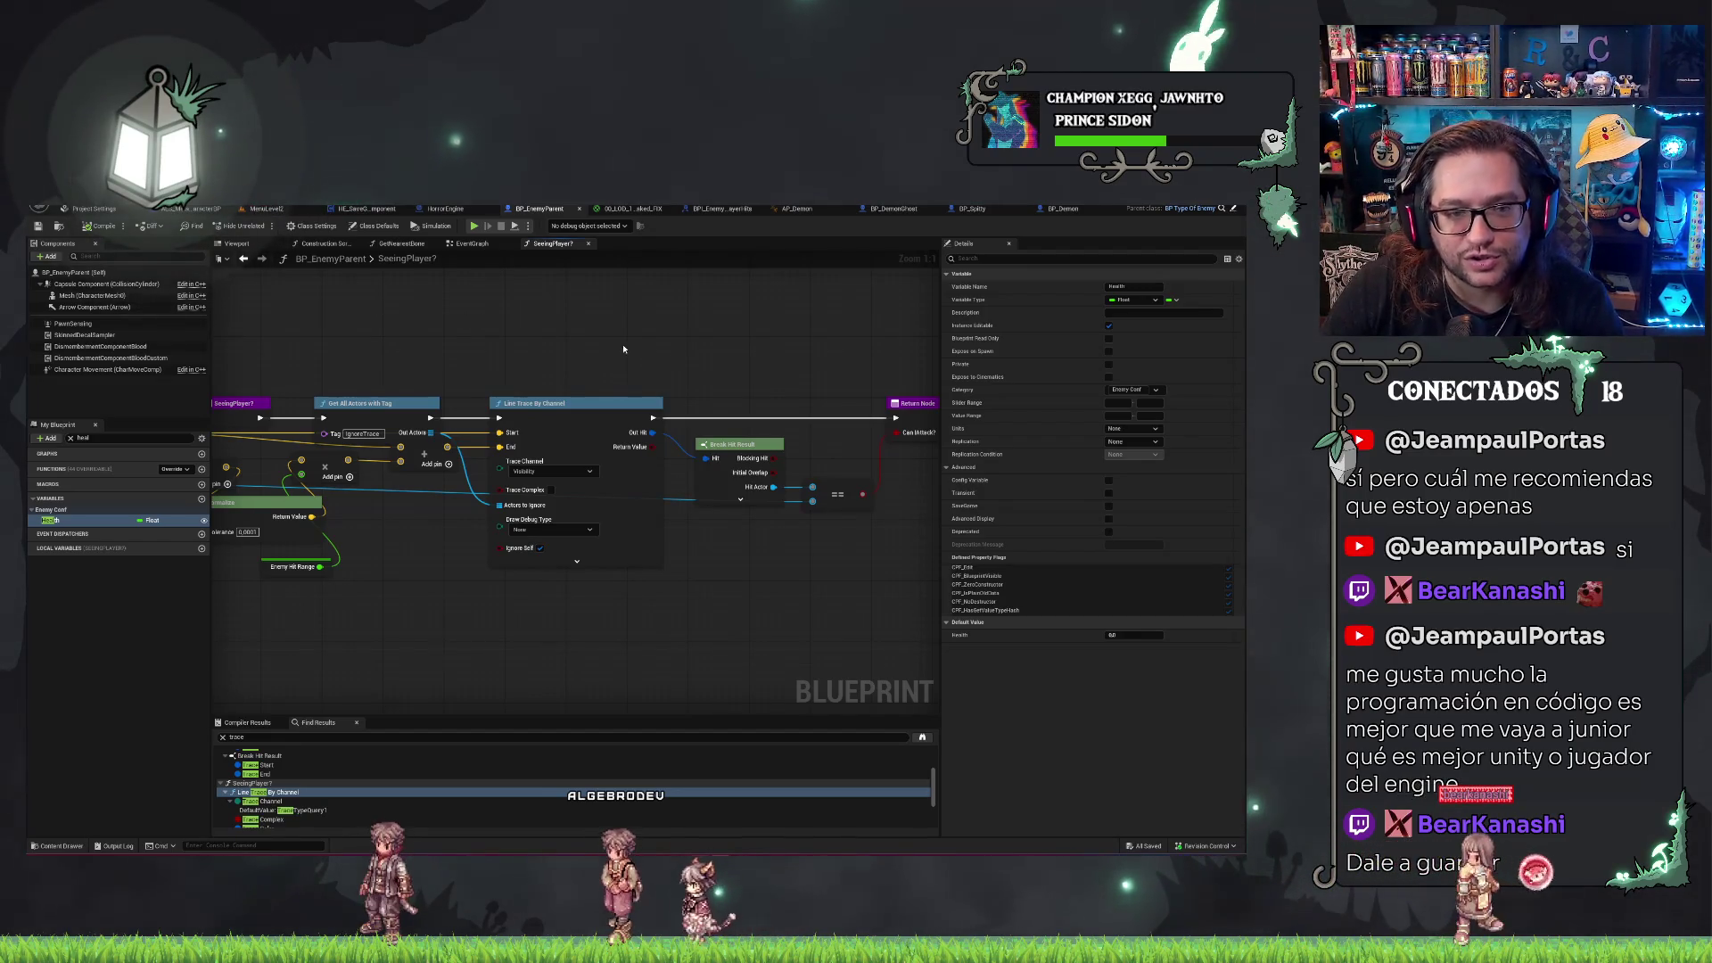
Return to the MenuLevel2 level showing the demon ghost in the office doorway.
drag(623, 349, 647, 338)
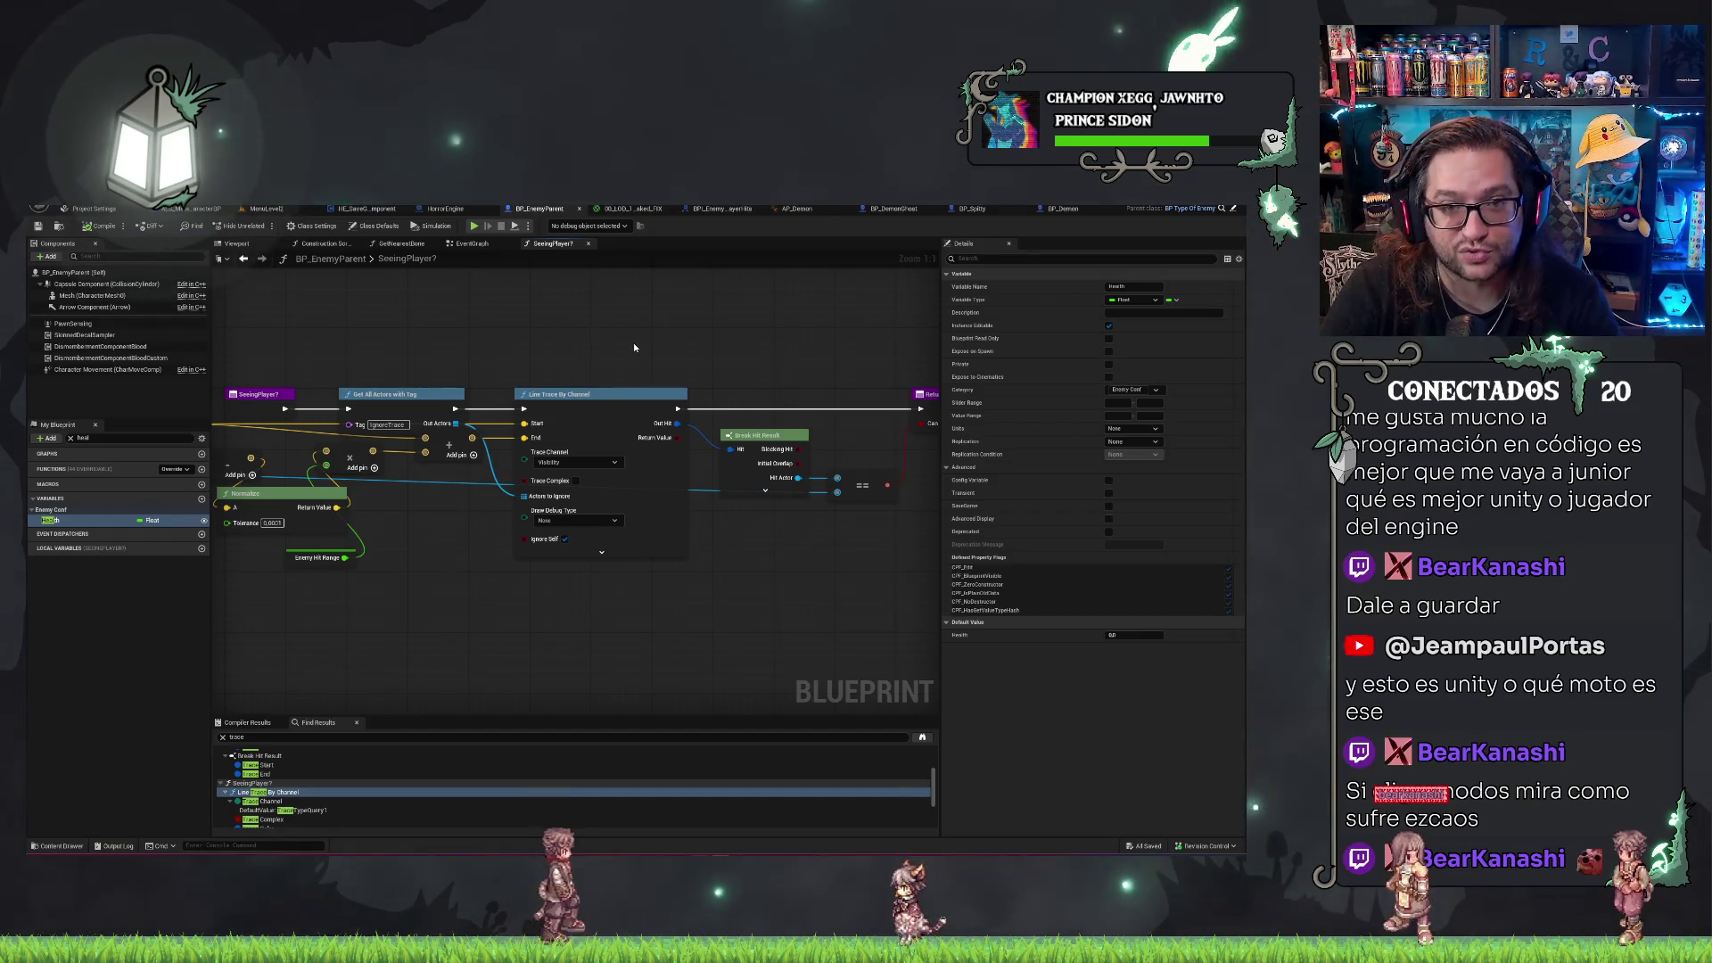
click(264, 209)
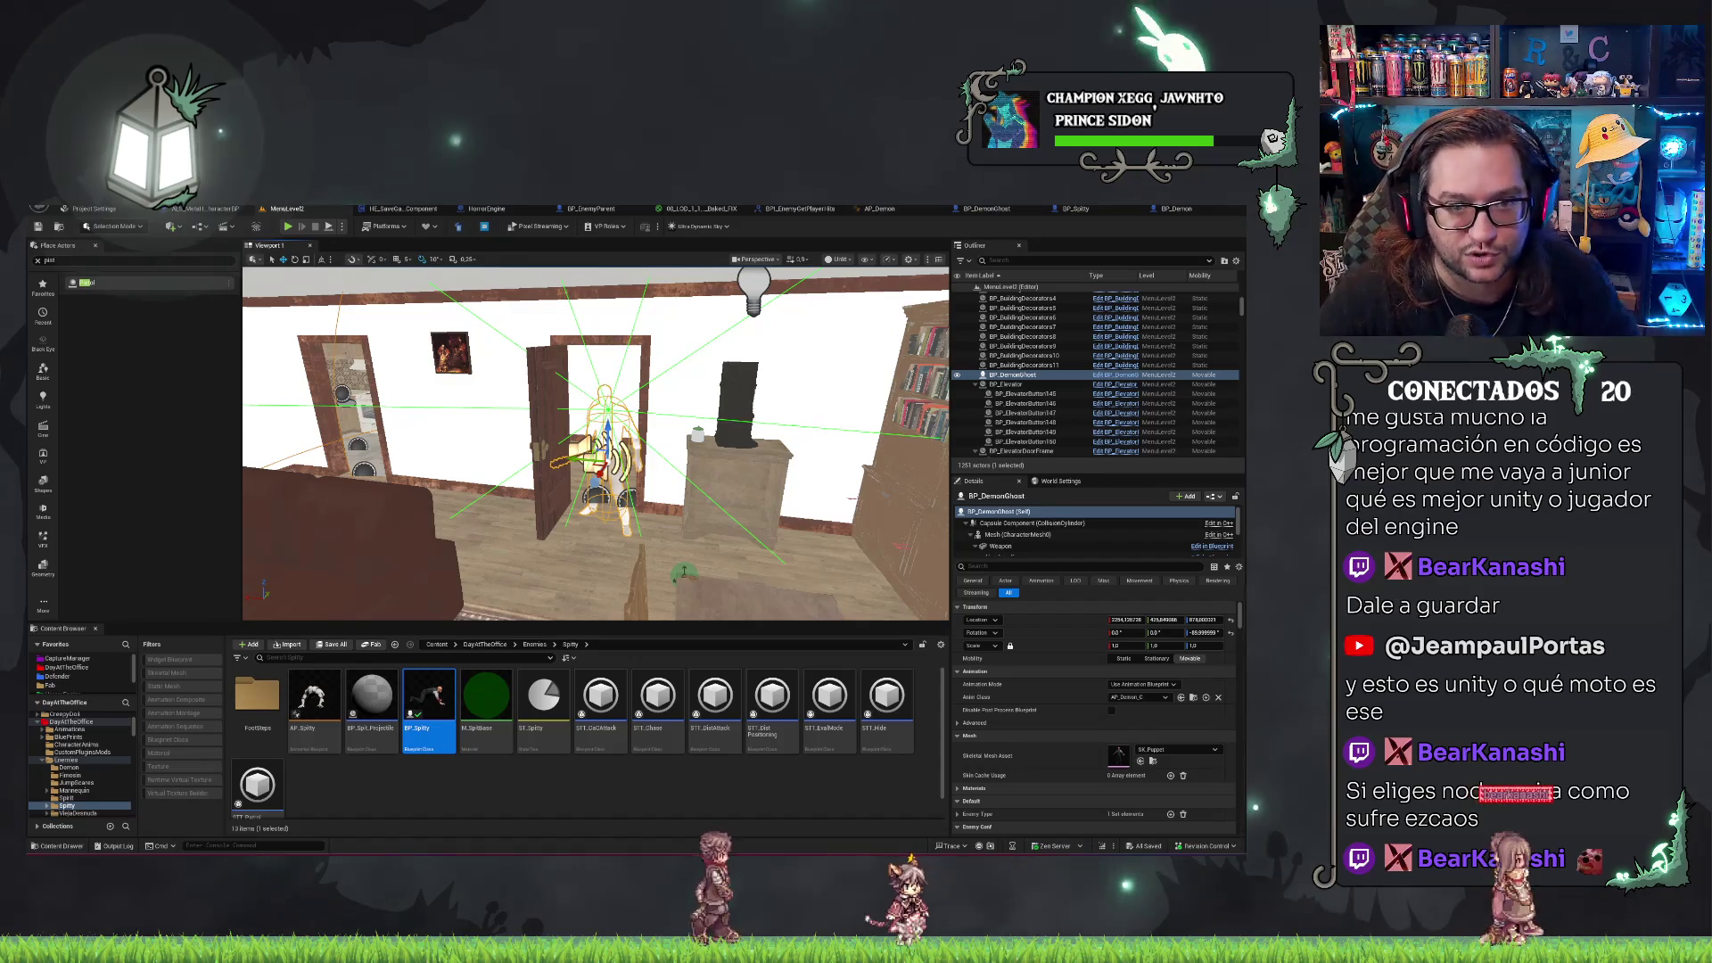
Start a Nueva Partida play-test, equip the pistol, then switch to the golden cross.
click(290, 227)
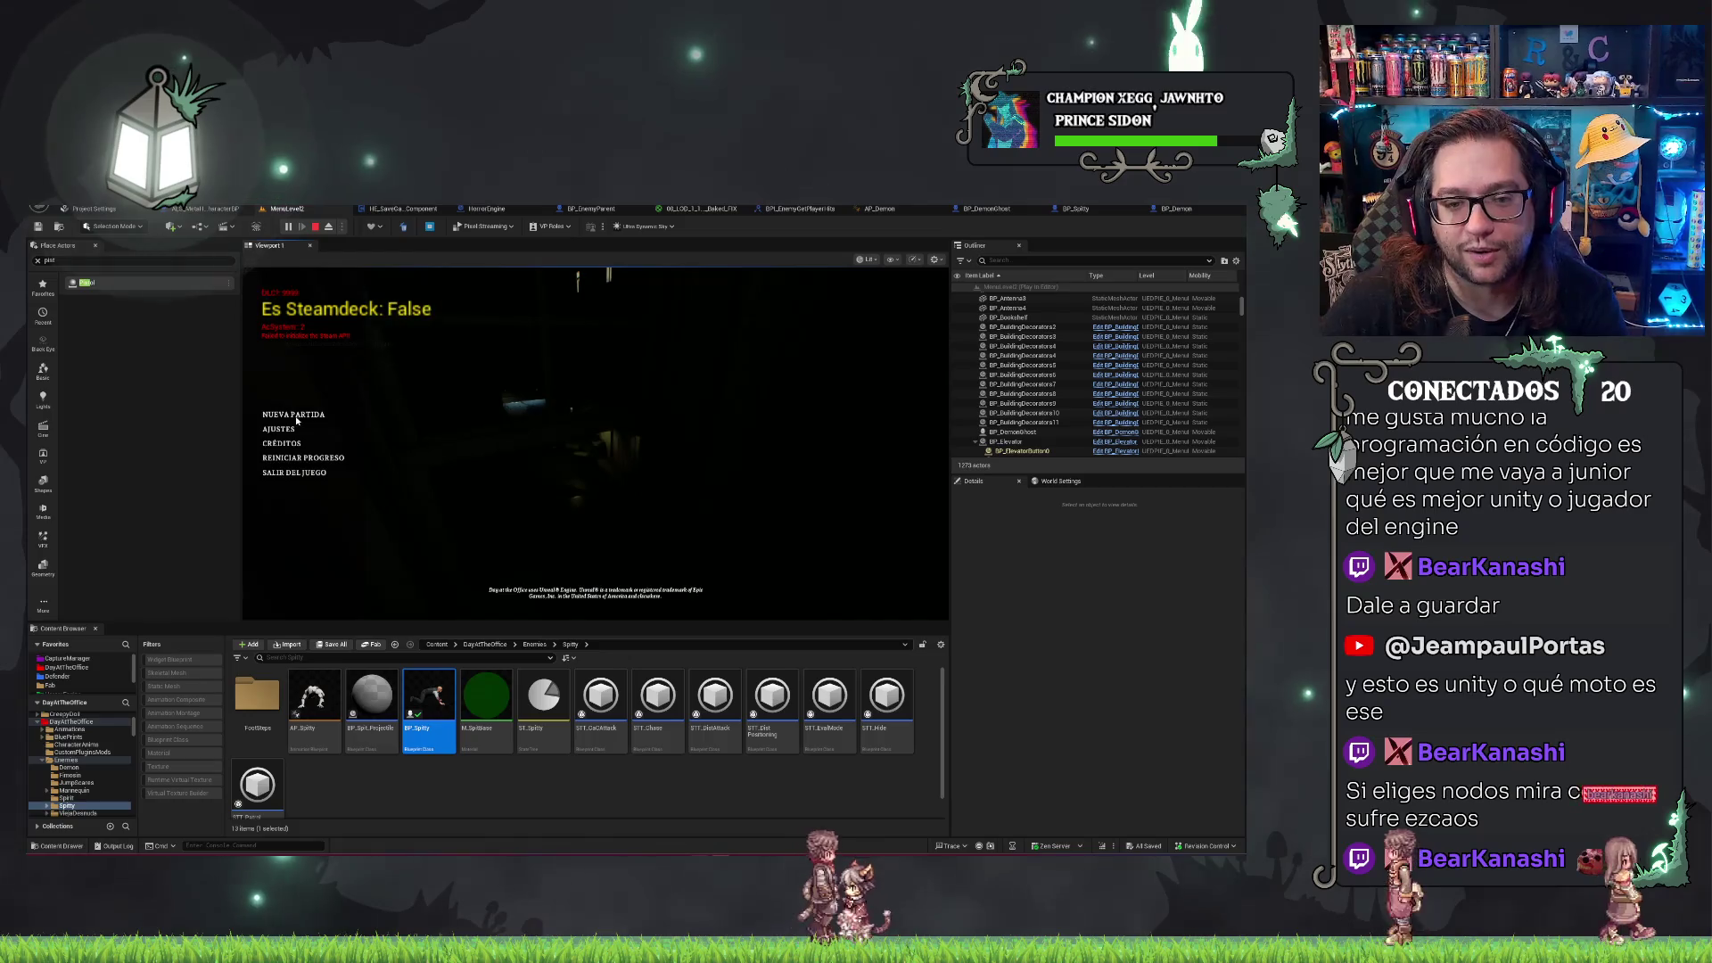
click(293, 415)
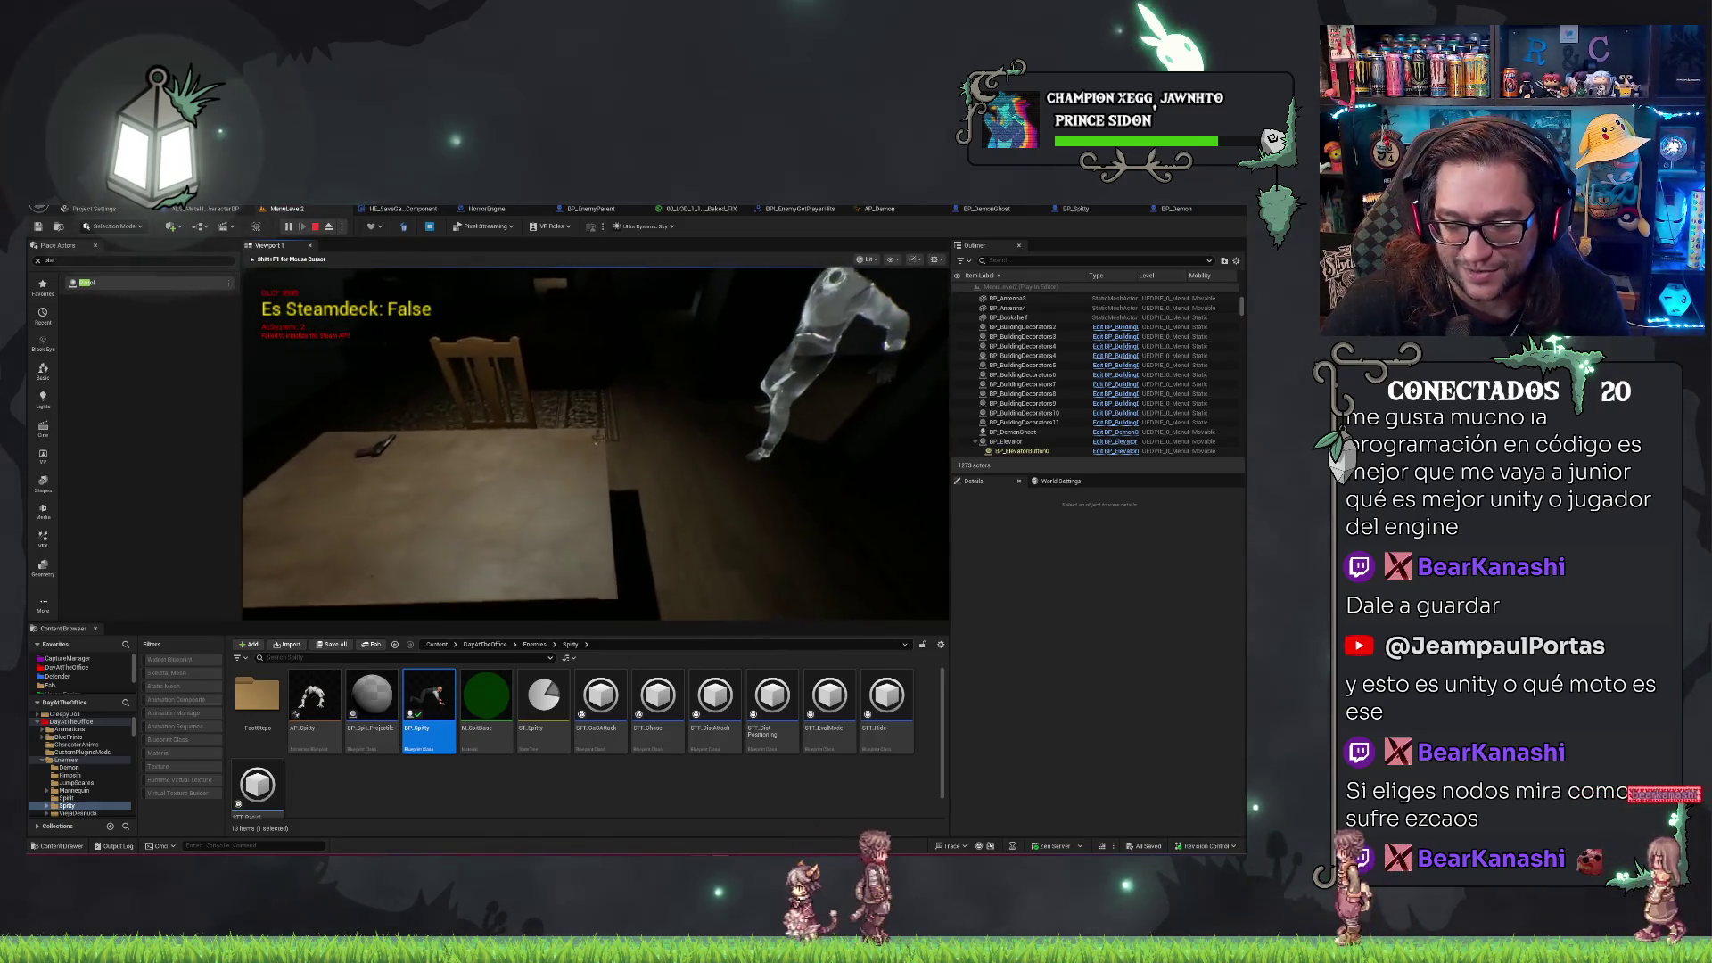
key(e)
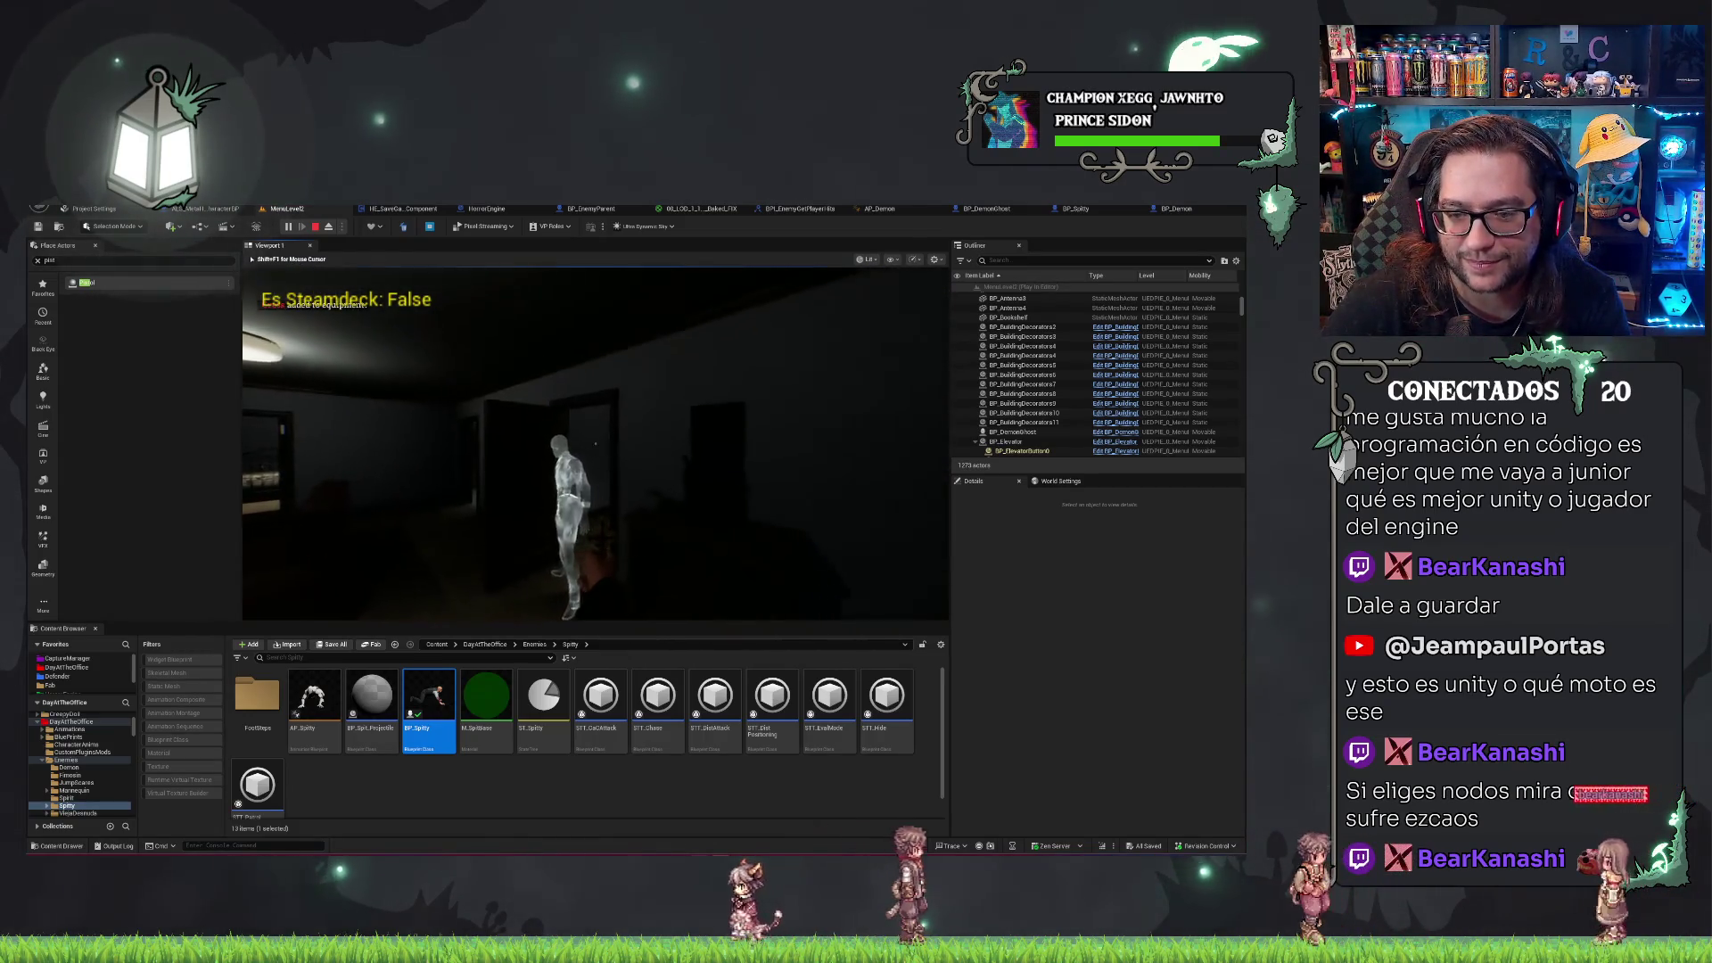
key(2)
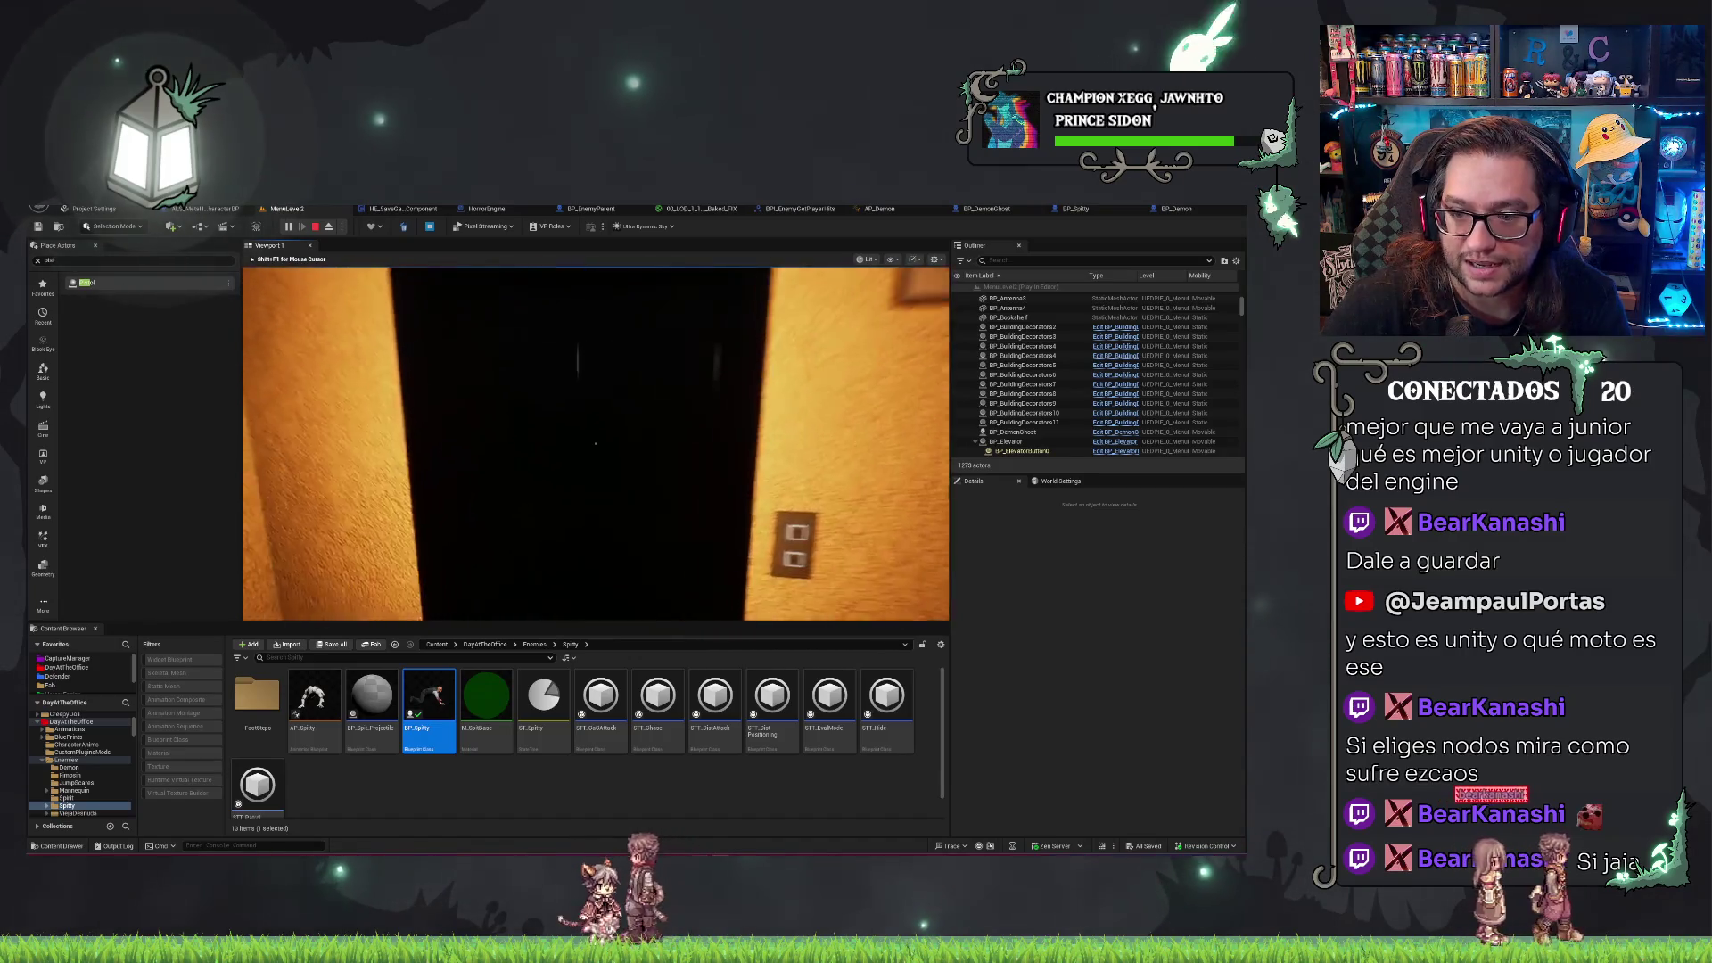
Walk up to the elevator button panel and inspect it, then eject from the player with F8.
key(w)
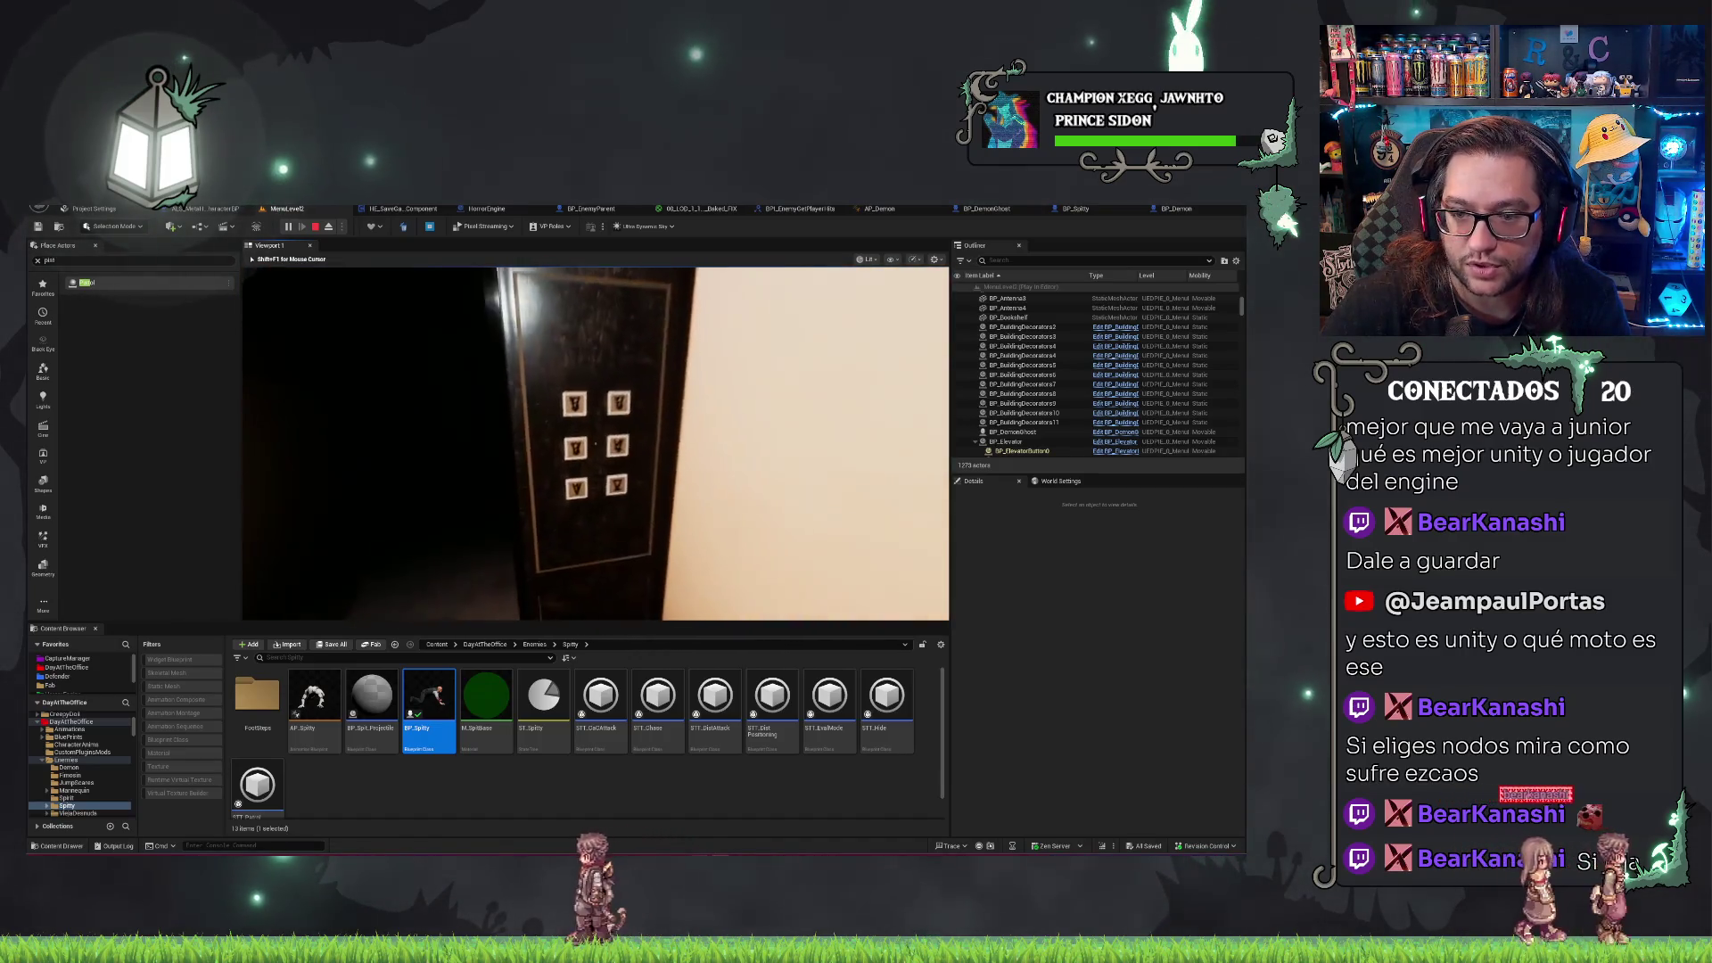
key(s)
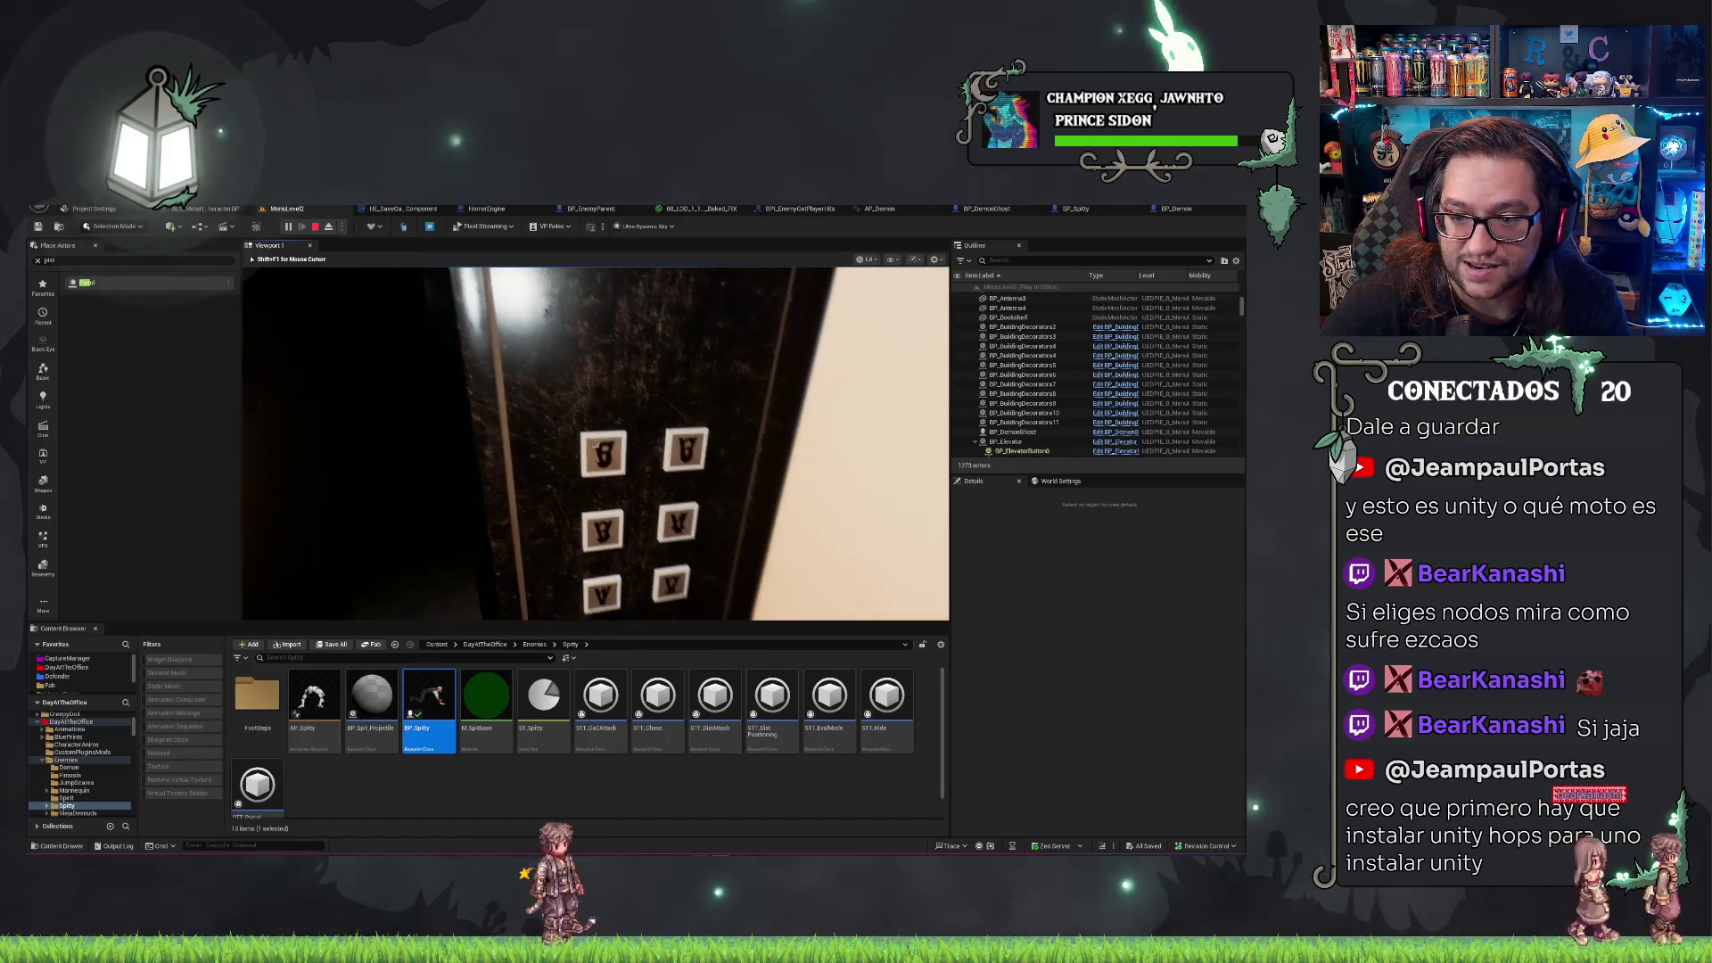
key(w)
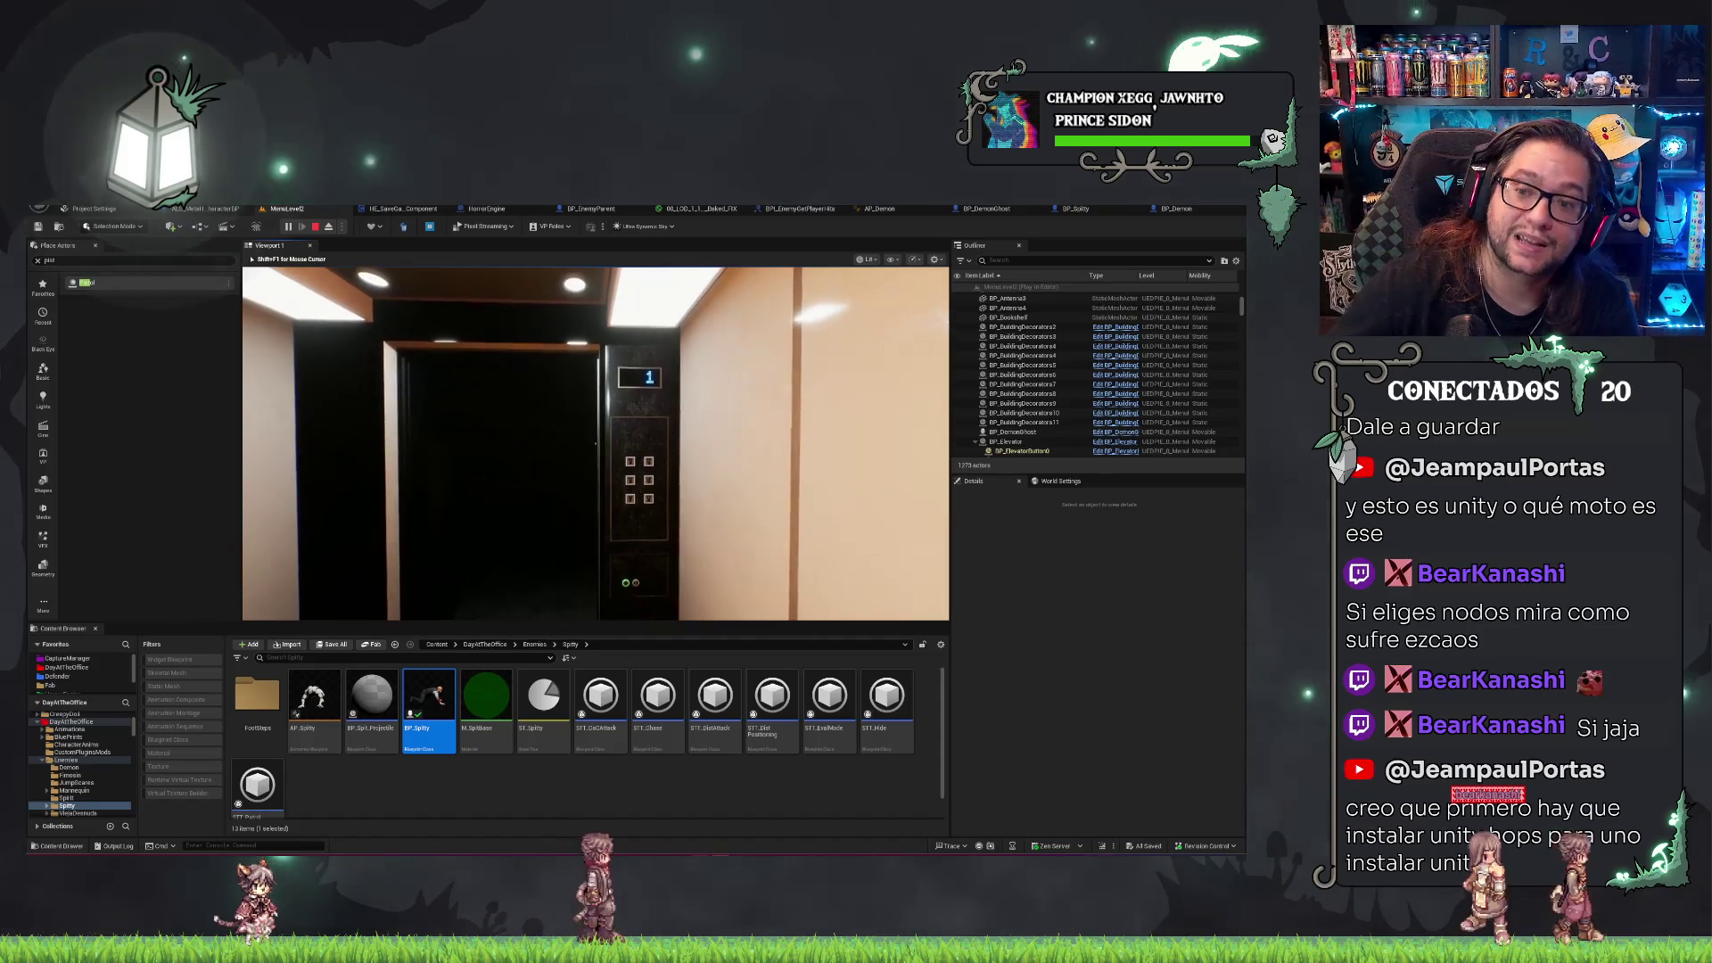
key(w)
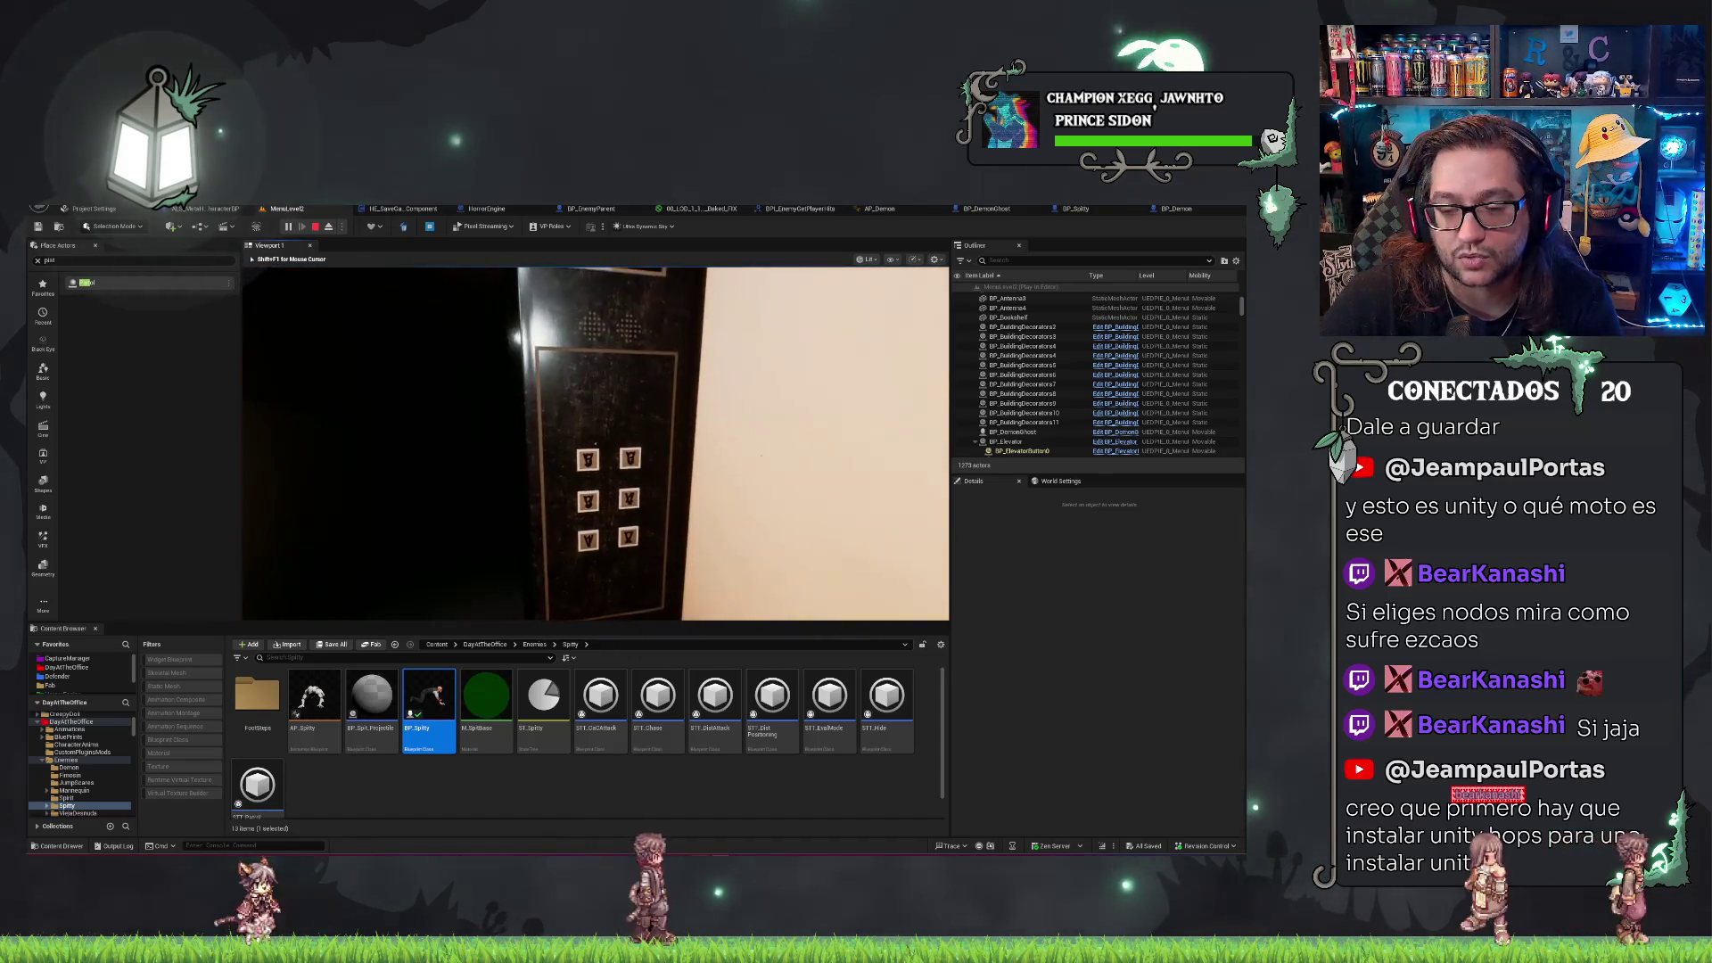
key(s)
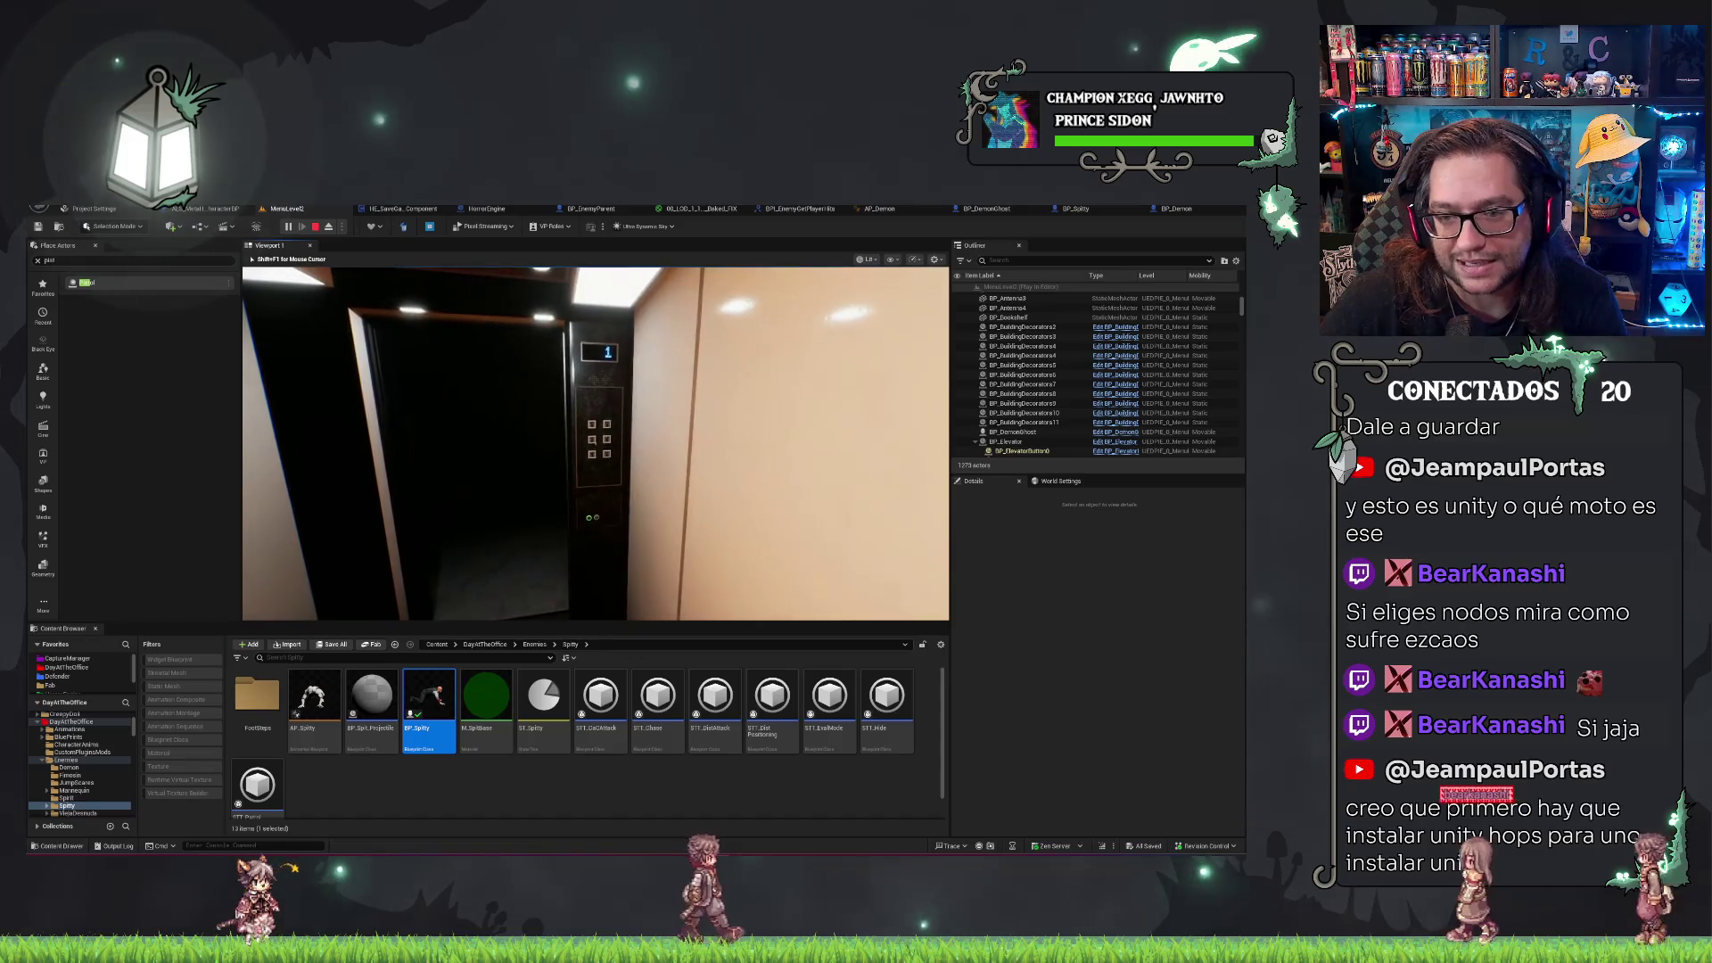
key(w)
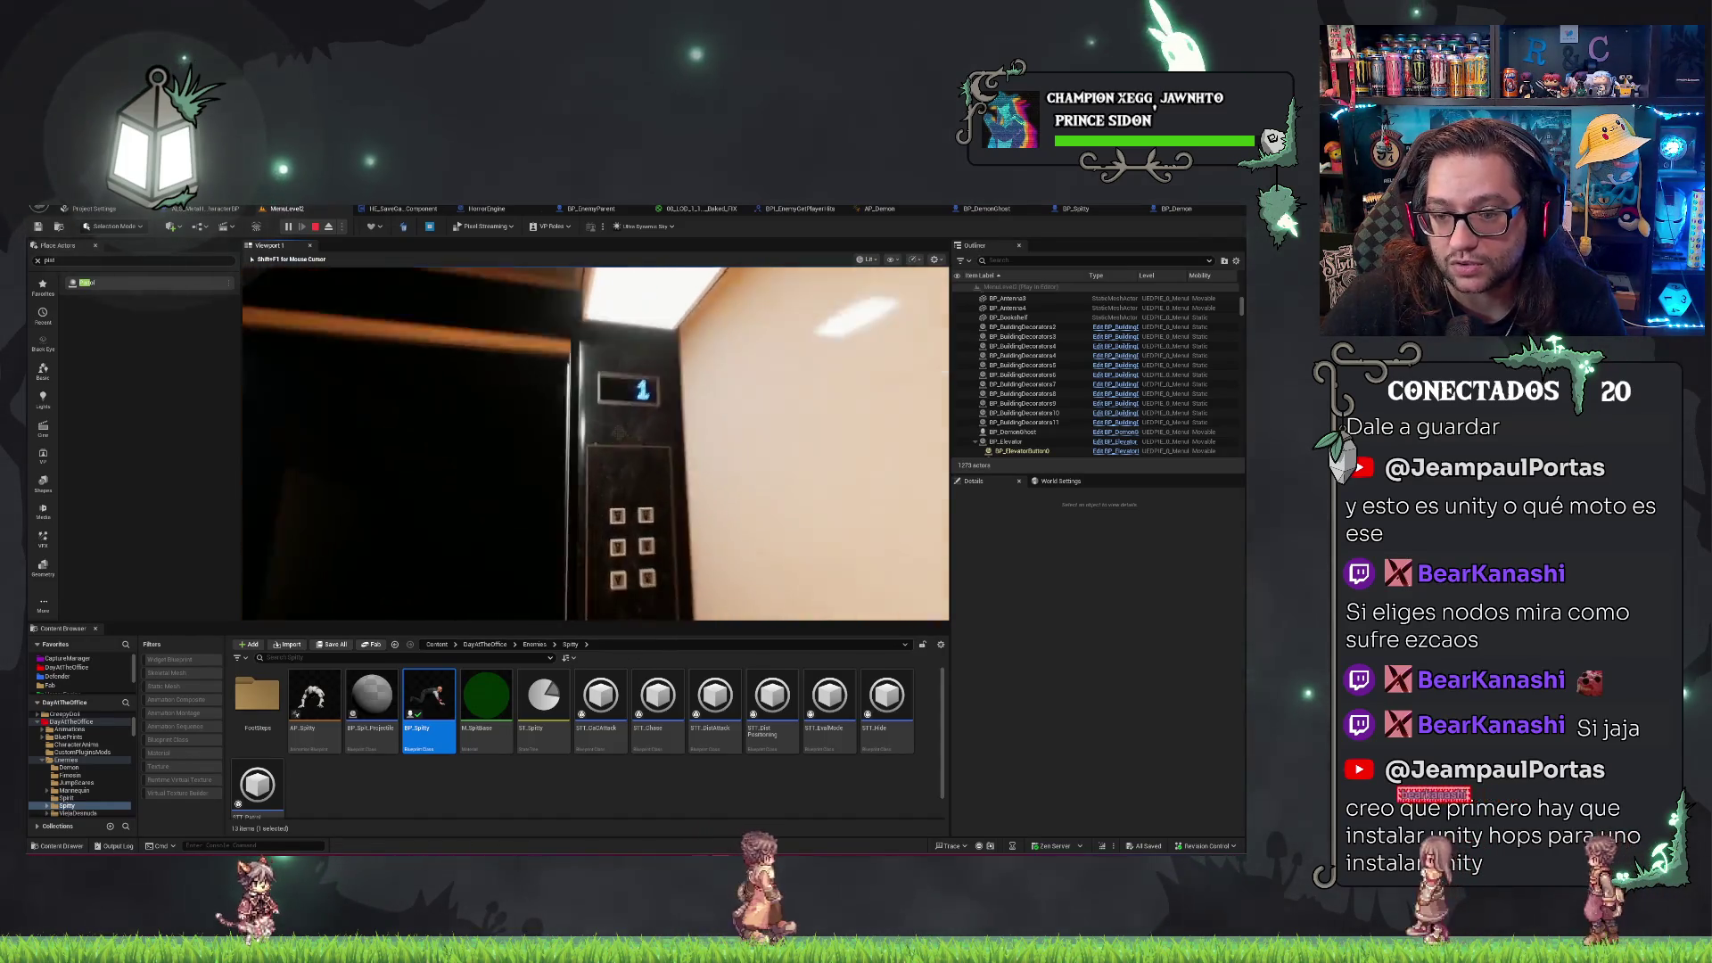
key(s)
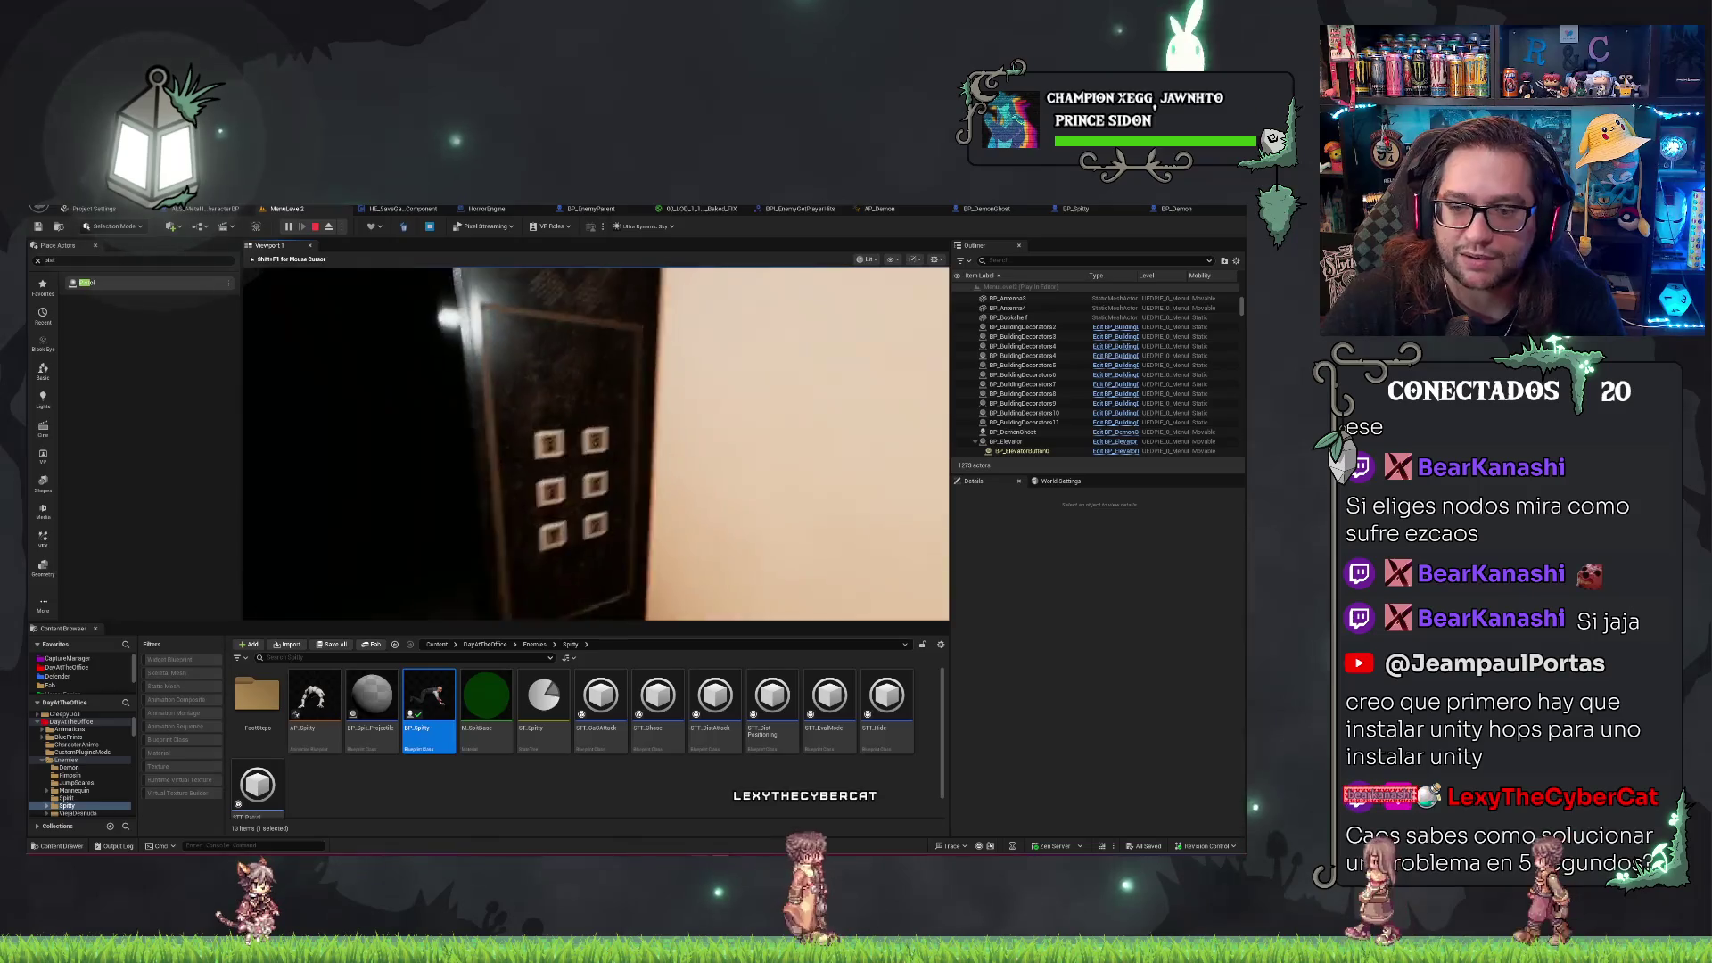
key(F8)
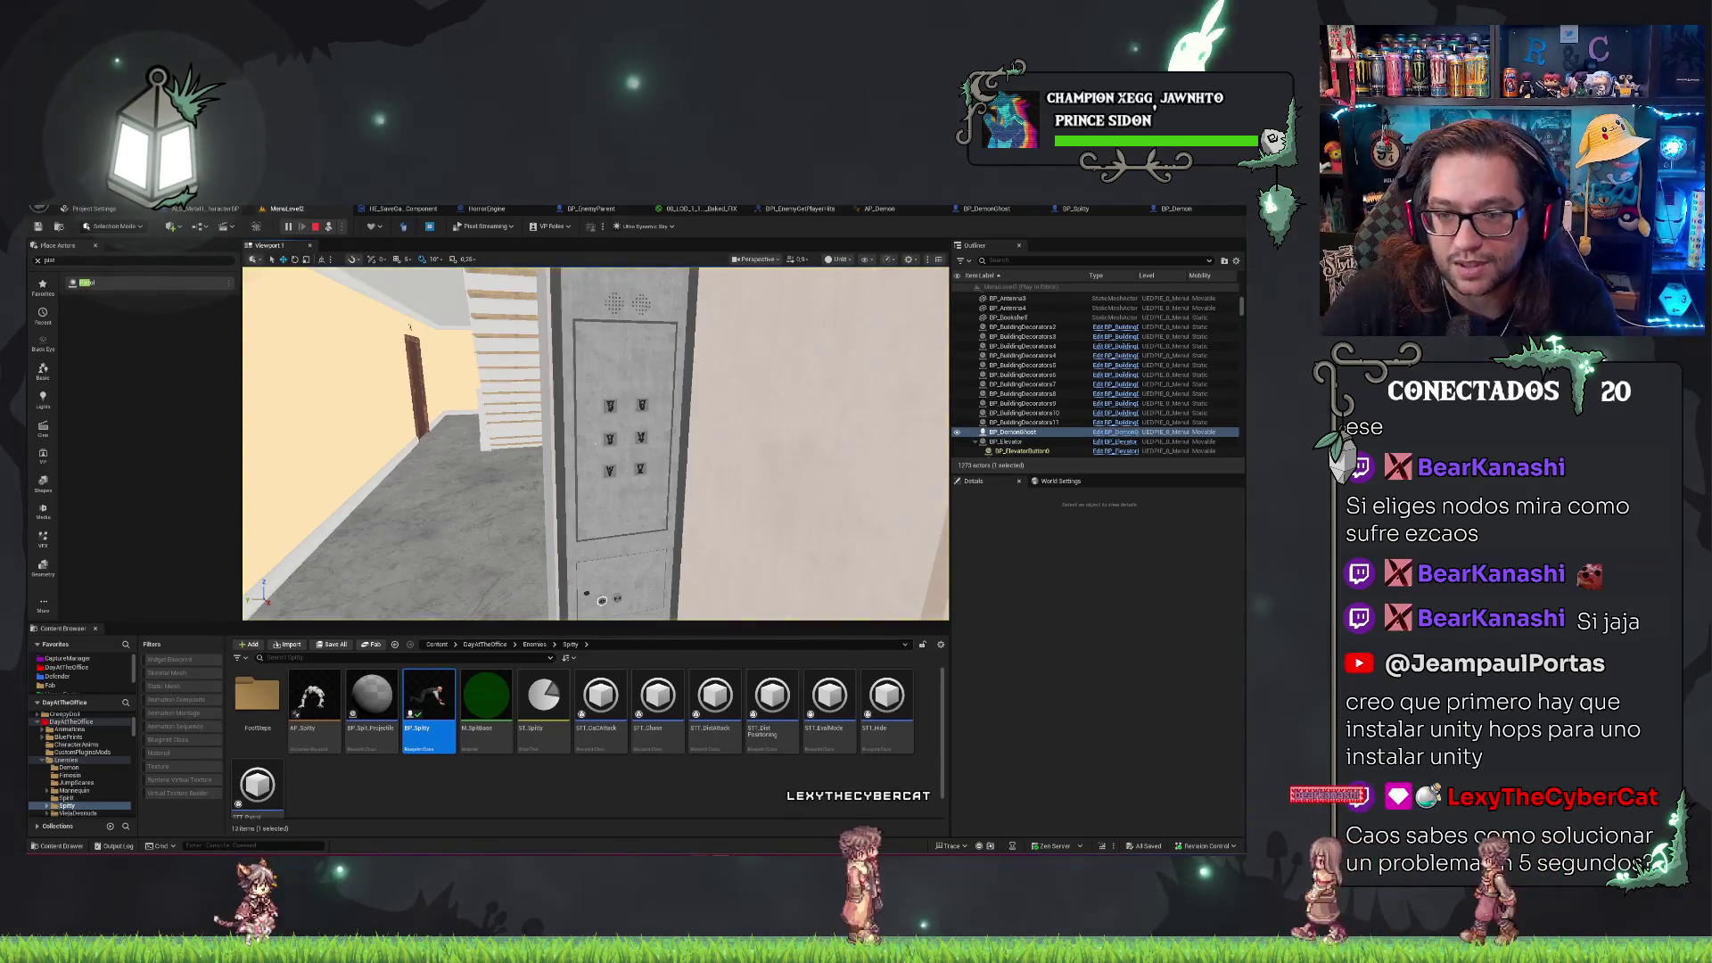
Select BP_Elevator in the viewport, re-possess the player, and stop the play-test.
click(1053, 440)
scroll(1054, 428, down, 5)
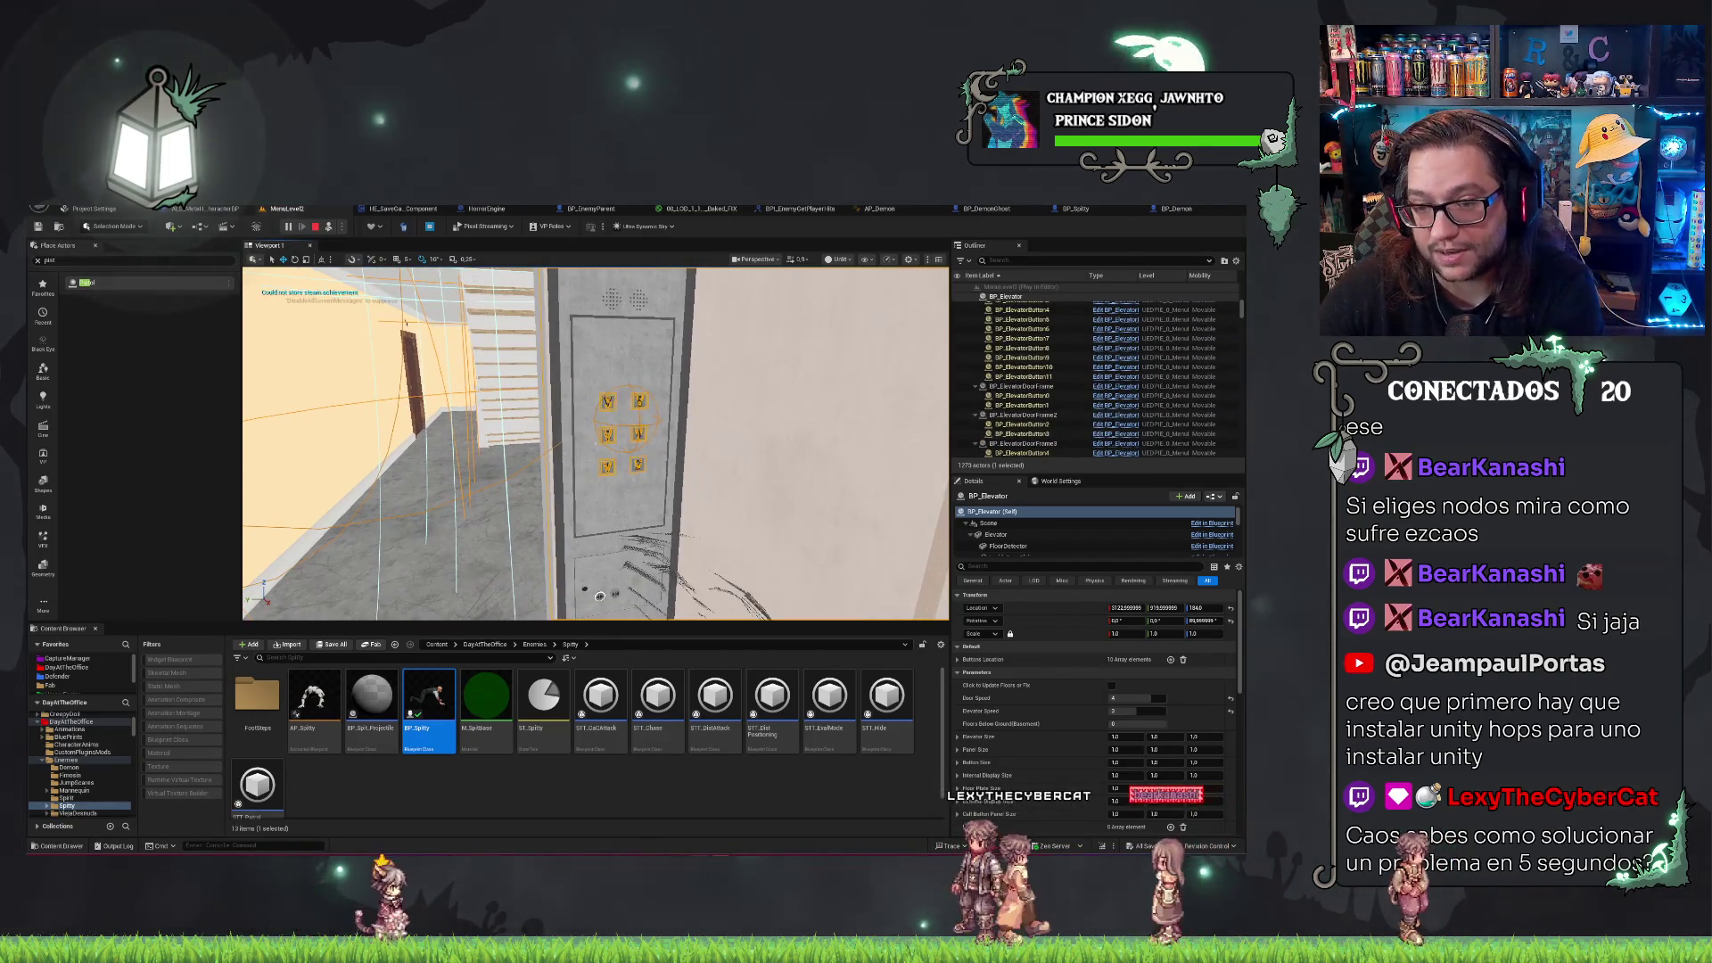
key(F8)
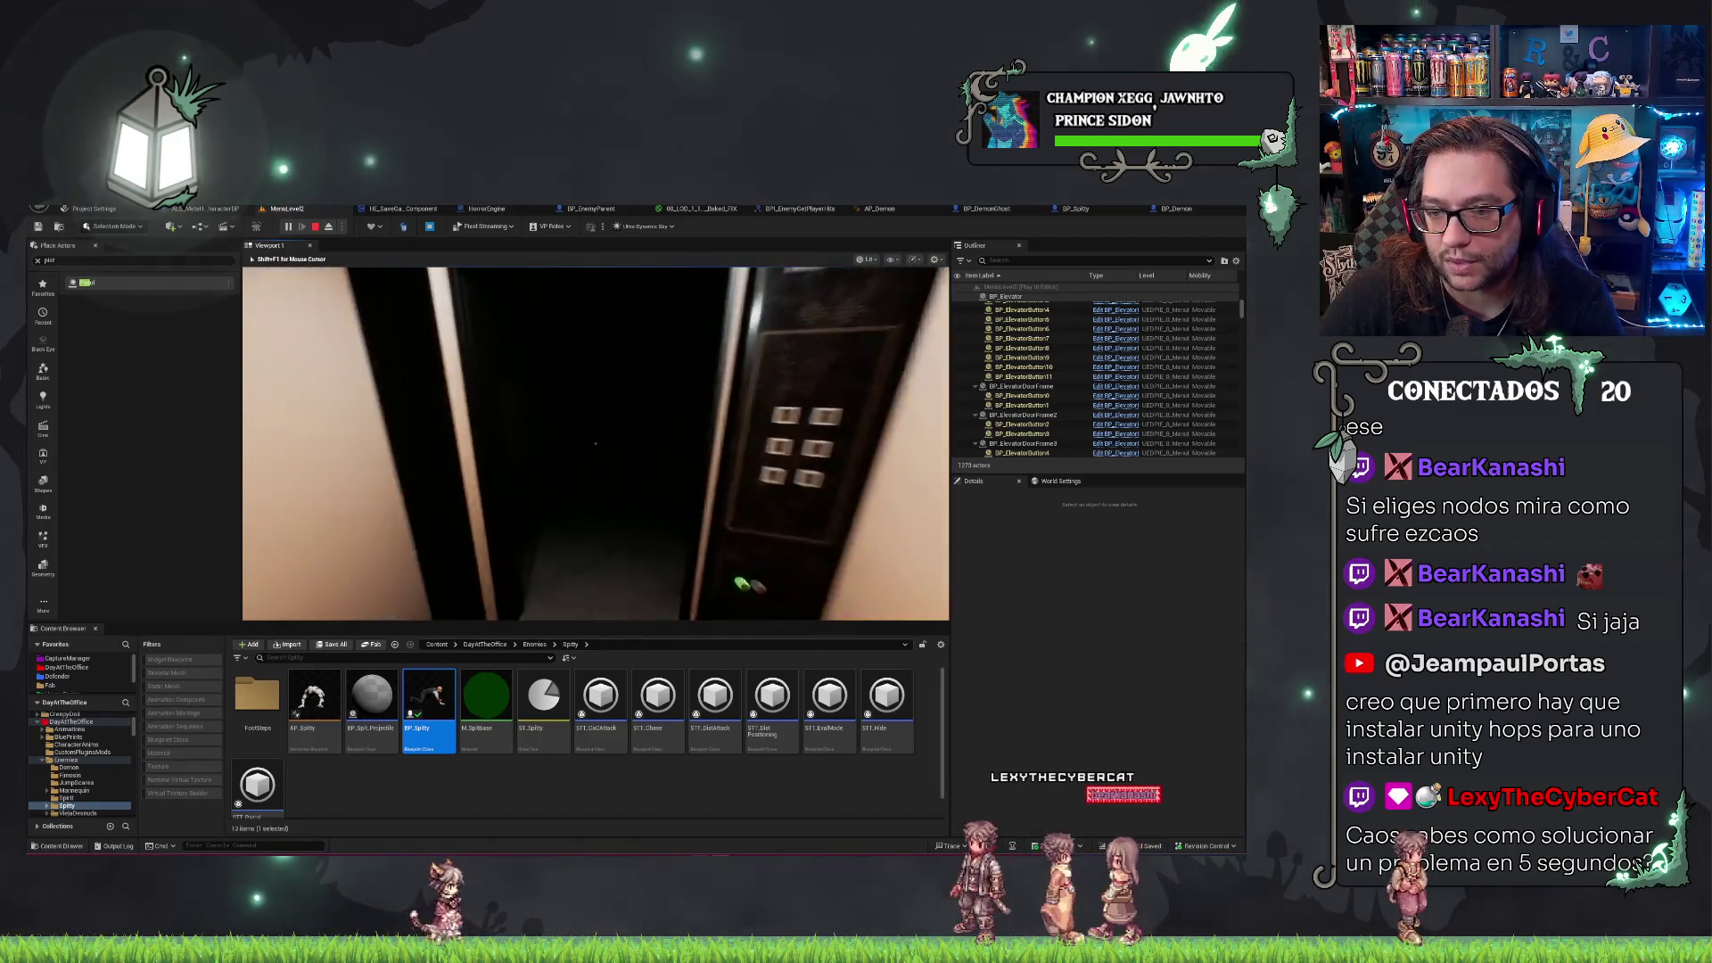
key(Escape)
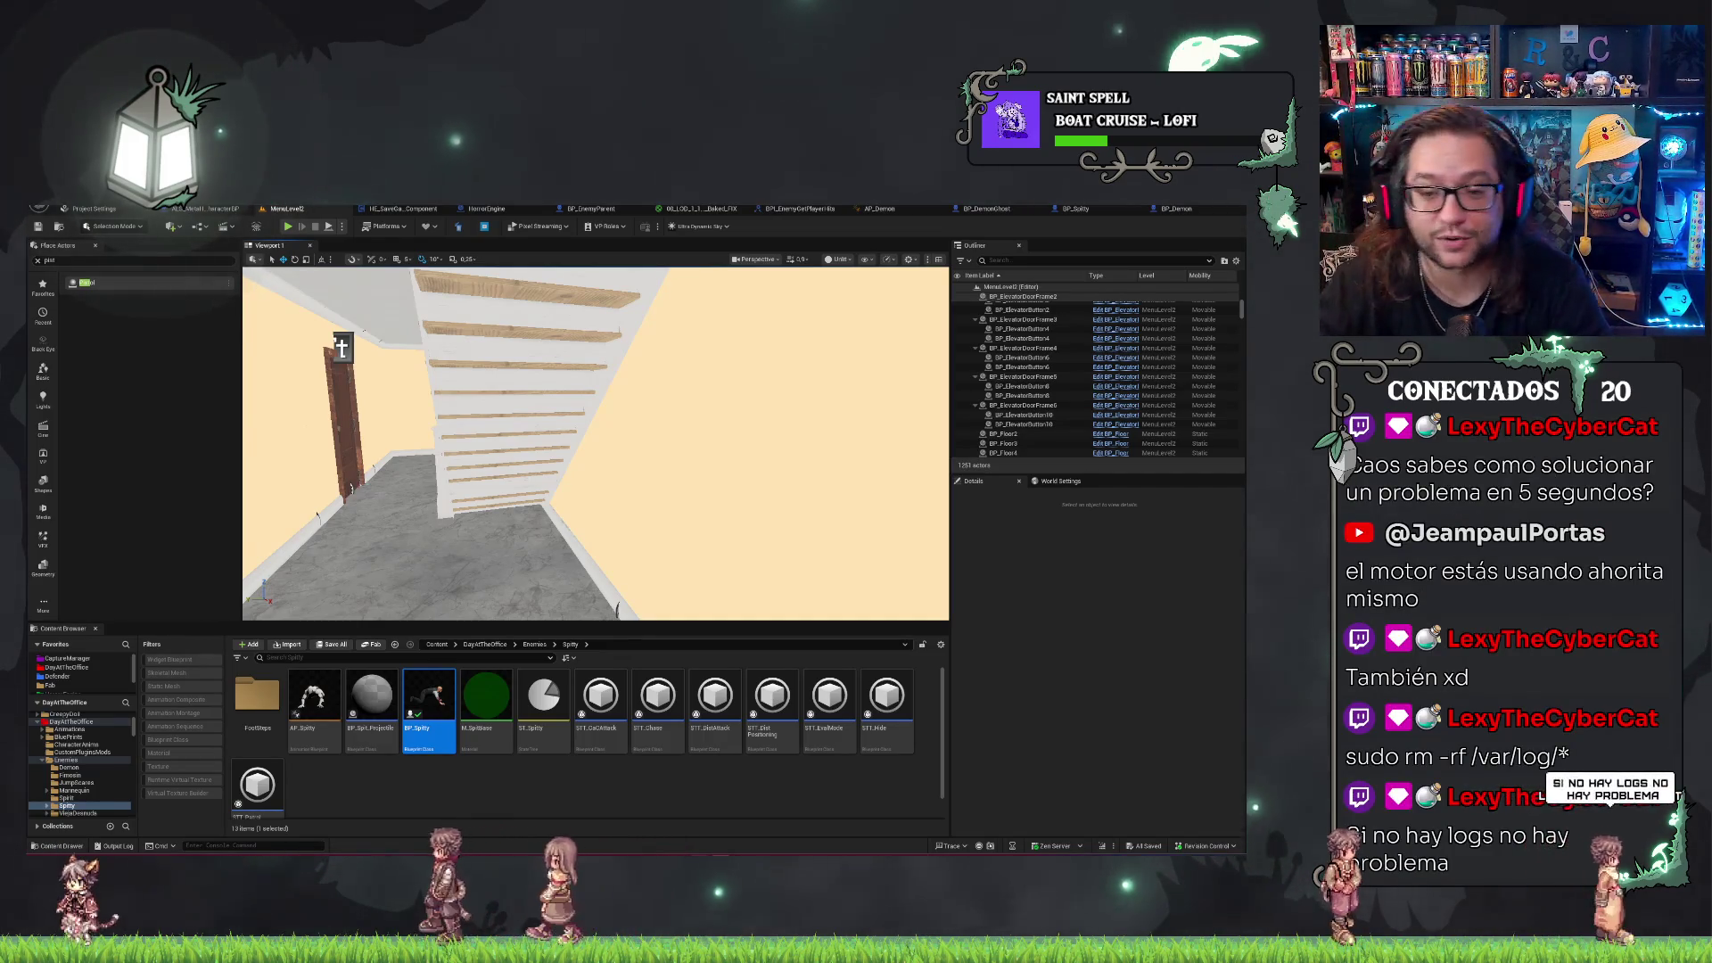
Fly the editor view from the staircase back to the office doorway with the demon.
mouse_move(680, 380)
mouse_down()
mouse_move(651, 383)
mouse_move(678, 374)
mouse_move(687, 347)
mouse_move(659, 375)
mouse_move(678, 330)
mouse_move(671, 354)
mouse_up()
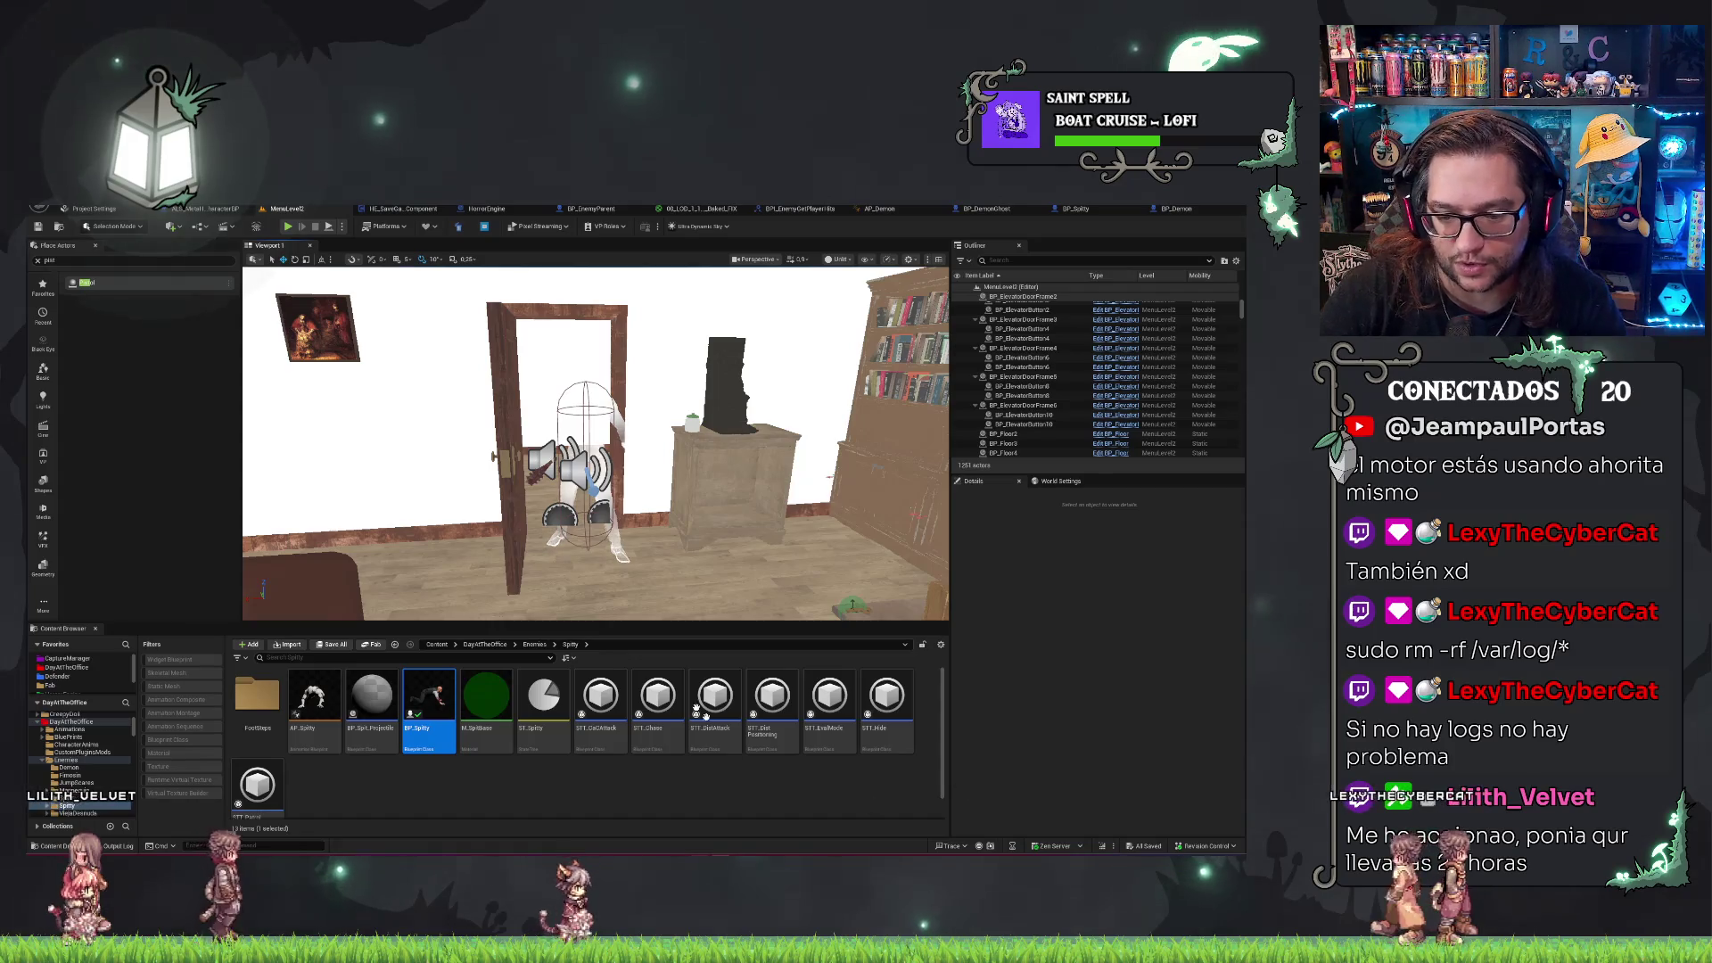
scroll(596, 445, down, 3)
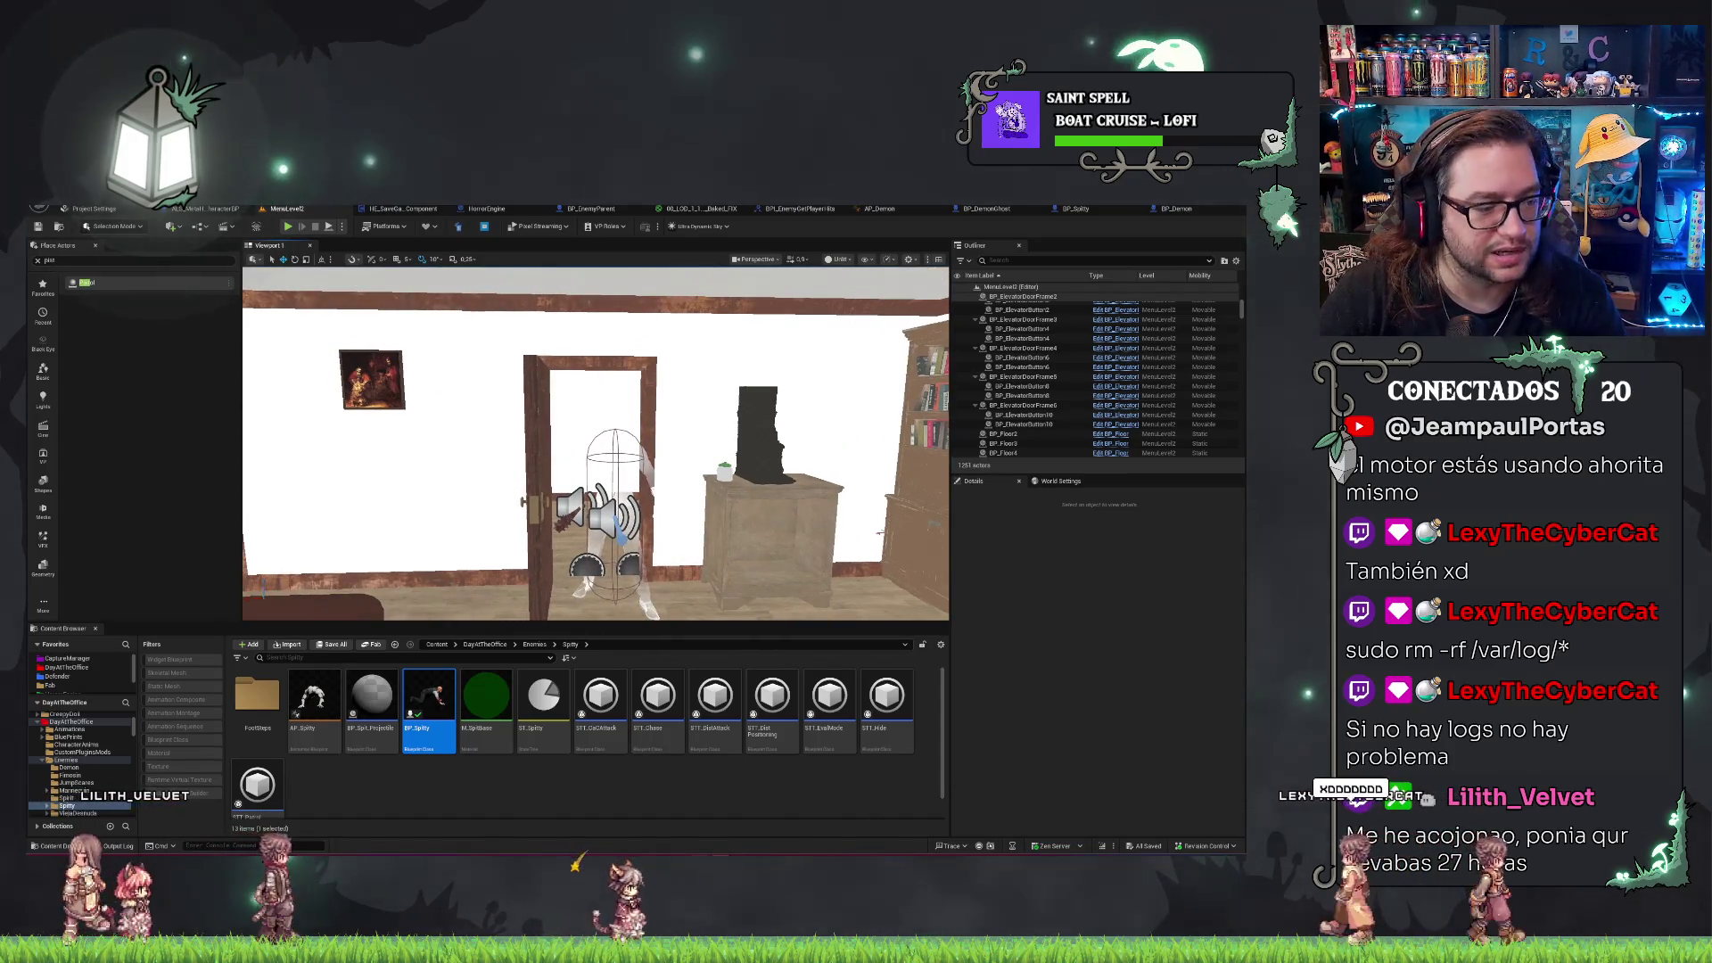